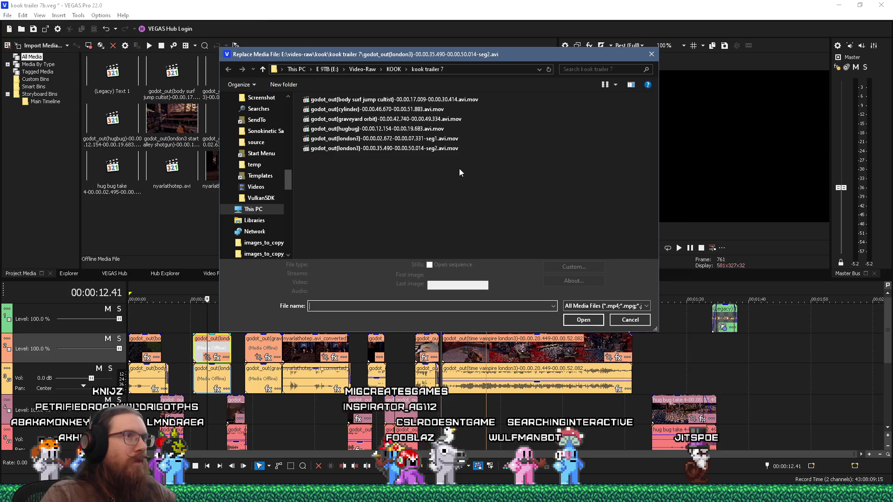
Step: Relink london3 seg2 to its .avi.mov file, then find the clonker clip's media in Project Media
left_click(447, 148)
left_click(581, 320)
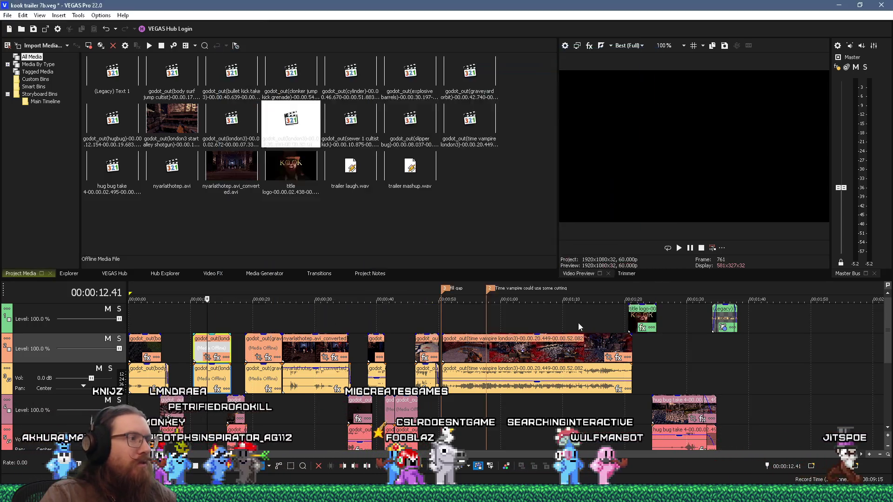
left_click(234, 404)
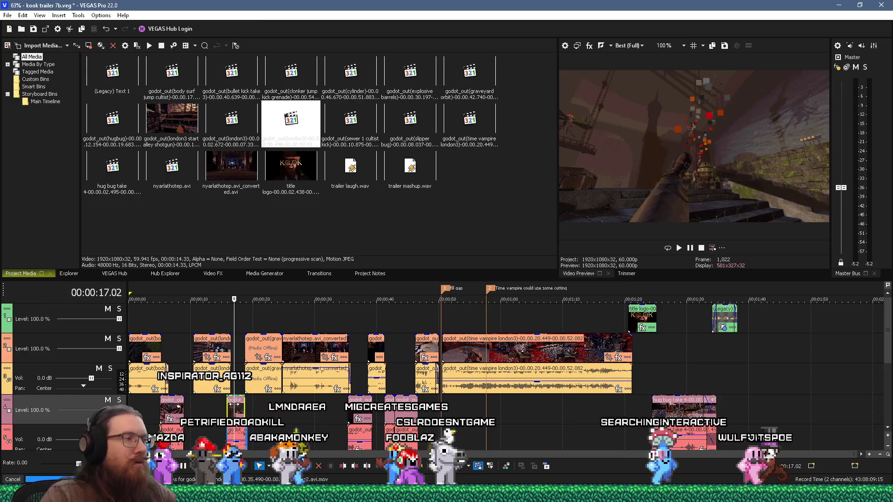
right_click(235, 404)
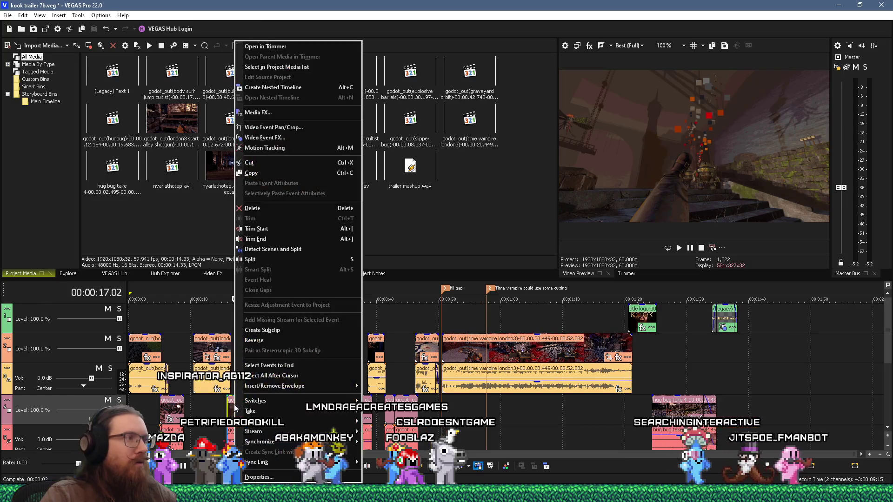
left_click(285, 68)
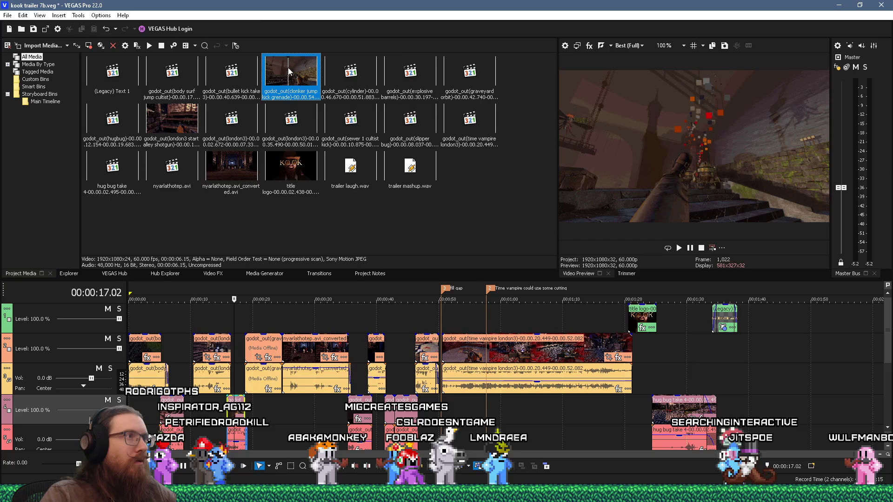
Step: Save the kook trailer 7b project with the clonker media item selected
right_click(288, 70)
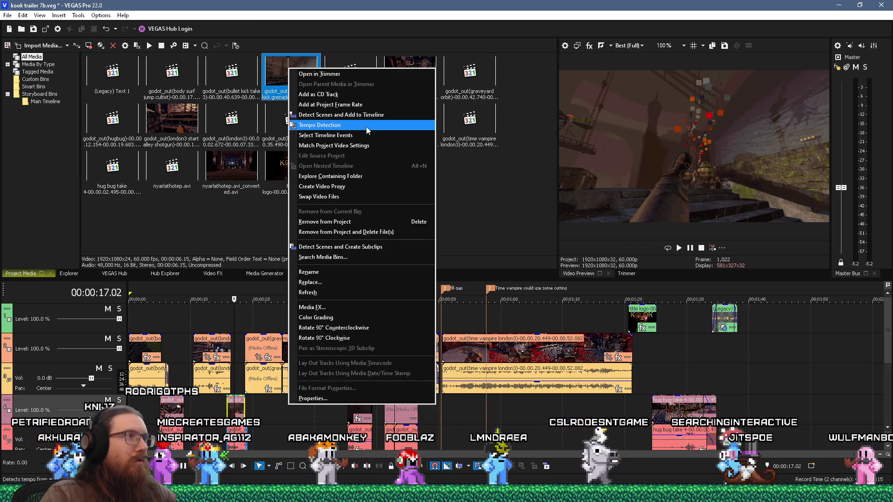
left_click(34, 31)
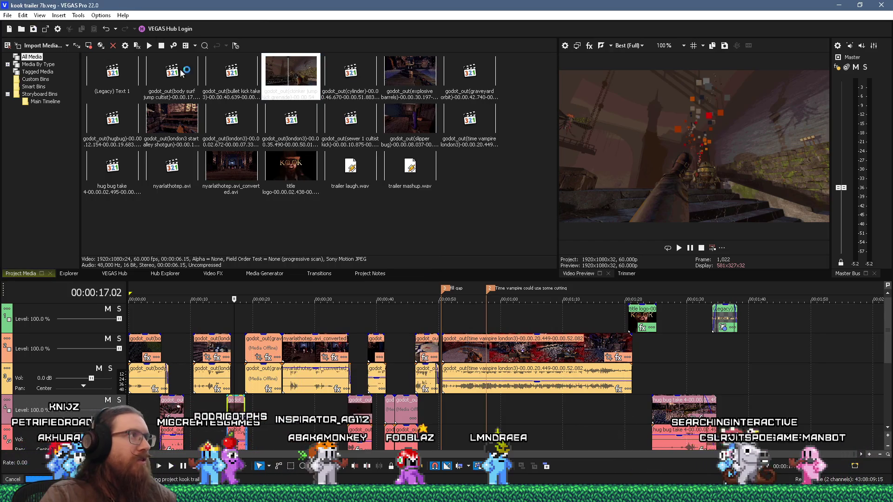
right_click(293, 76)
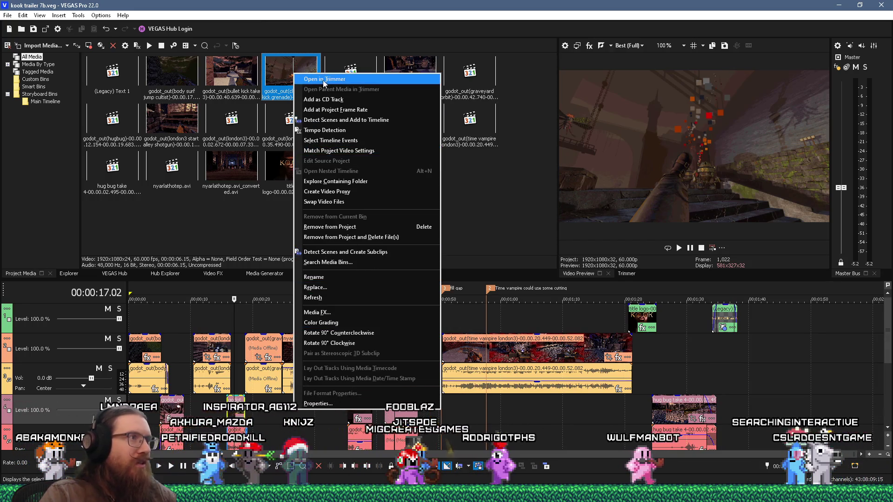
Step: Show the clonker jump kick grenade .avi in its folder and copy it
left_click(334, 182)
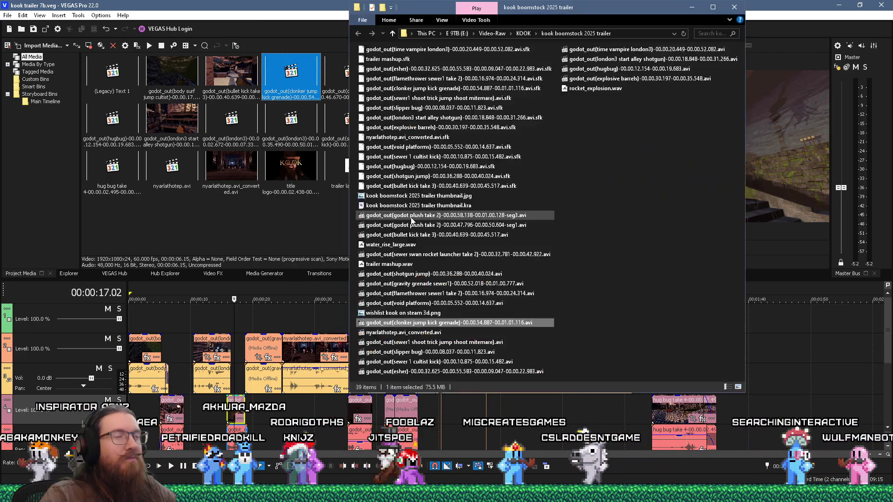
right_click(480, 324)
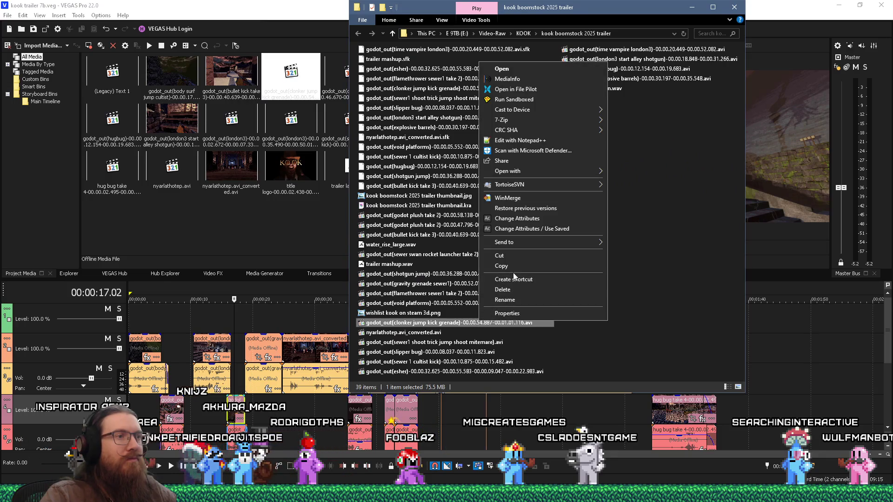
left_click(518, 265)
Step: Paste the clonker .avi copy into the kook trailer 7 folder
left_click(734, 8)
key("super+Tab")
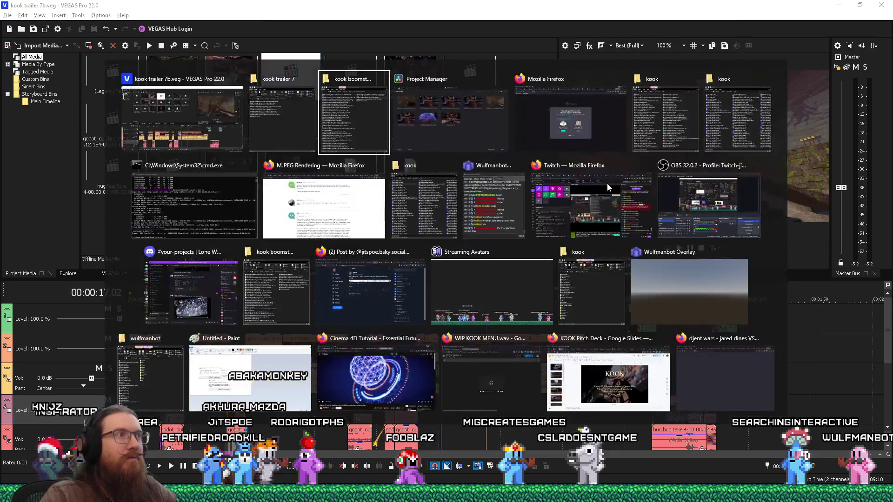
left_click(565, 258)
right_click(577, 303)
left_click(606, 151)
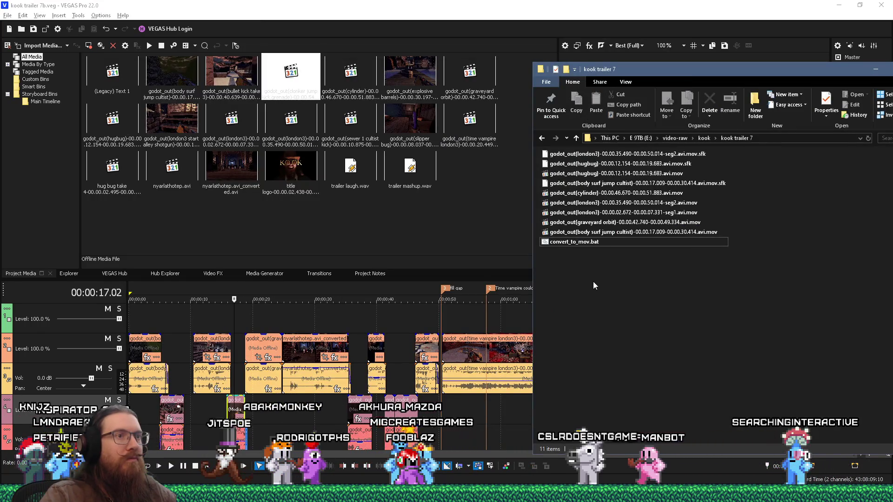
Step: Convert the pasted clonker .avi with convert_to_mov.bat and delete the leftover .avi
left_click_drag(586, 253, 578, 242)
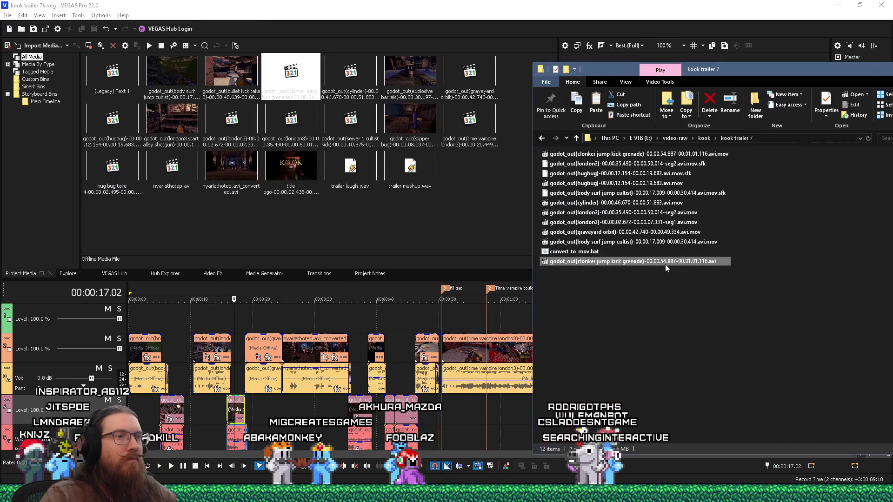
right_click(664, 263)
left_click(688, 231)
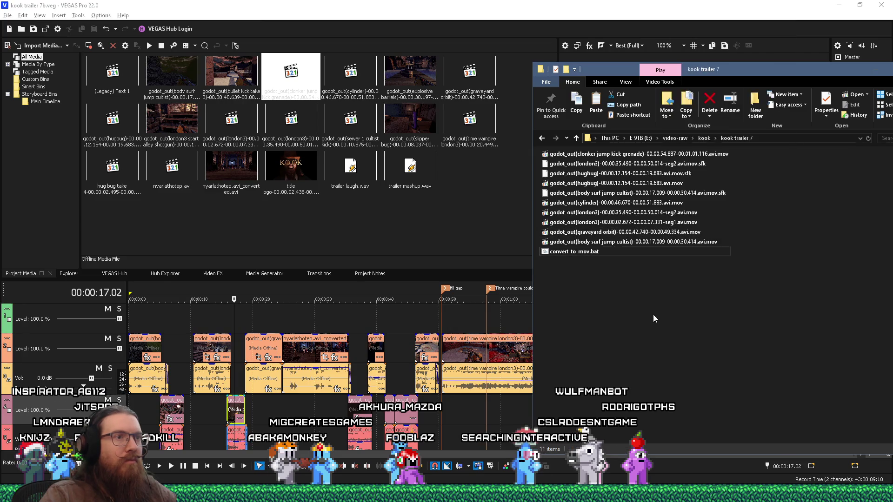
right_click(299, 79)
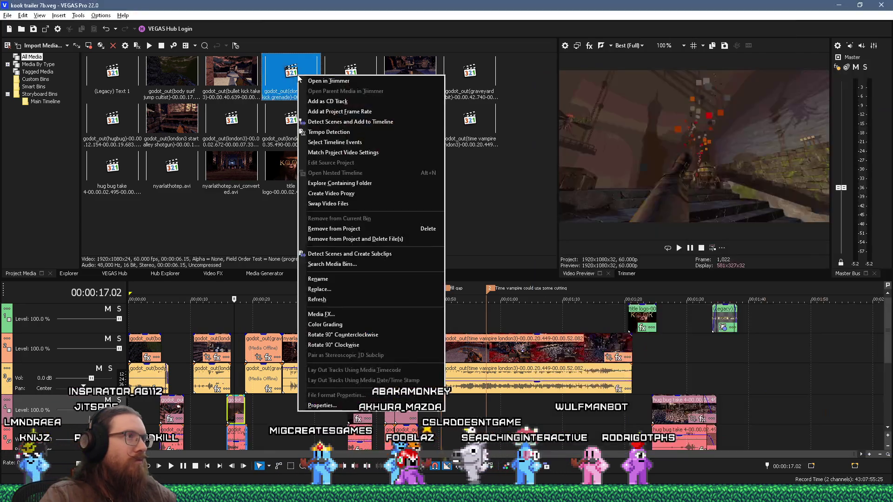
Step: Replace the clonker media with clonker jump kick grenade .avi.mov and move the playhead to 00:00:20.51
left_click(317, 299)
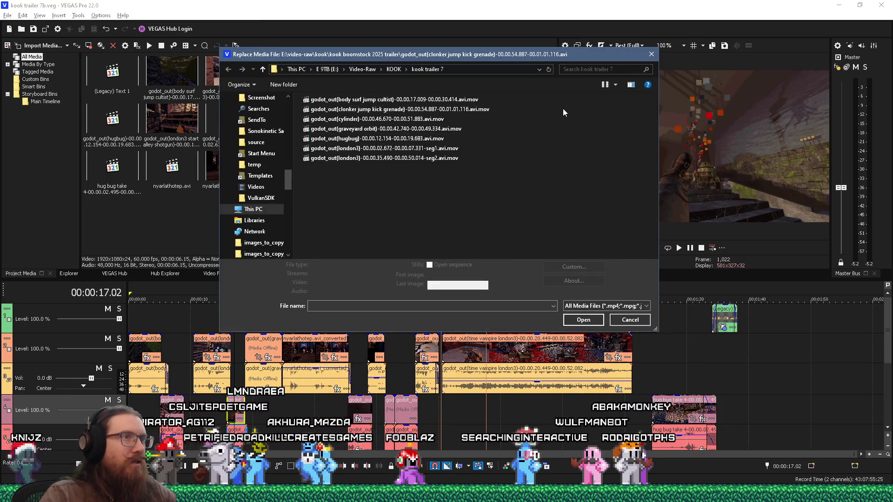
right_click(589, 128)
mouse_move(605, 126)
left_click(693, 135)
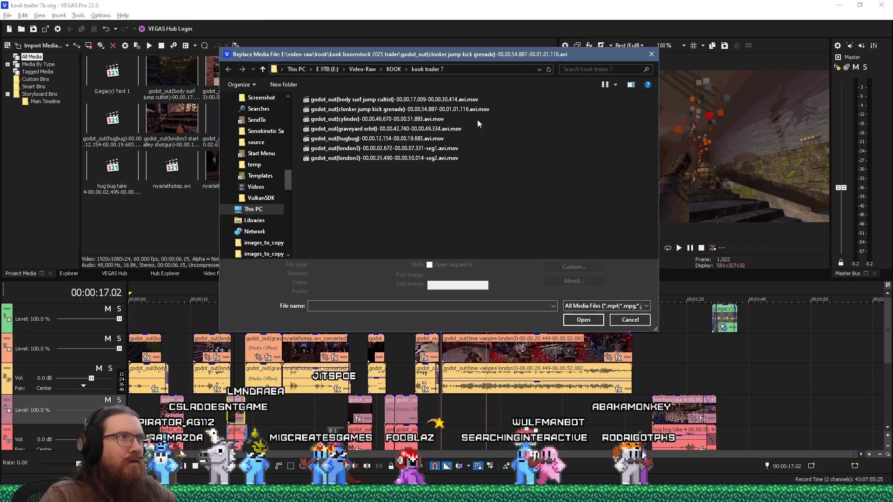
left_click(407, 101)
left_click(579, 326)
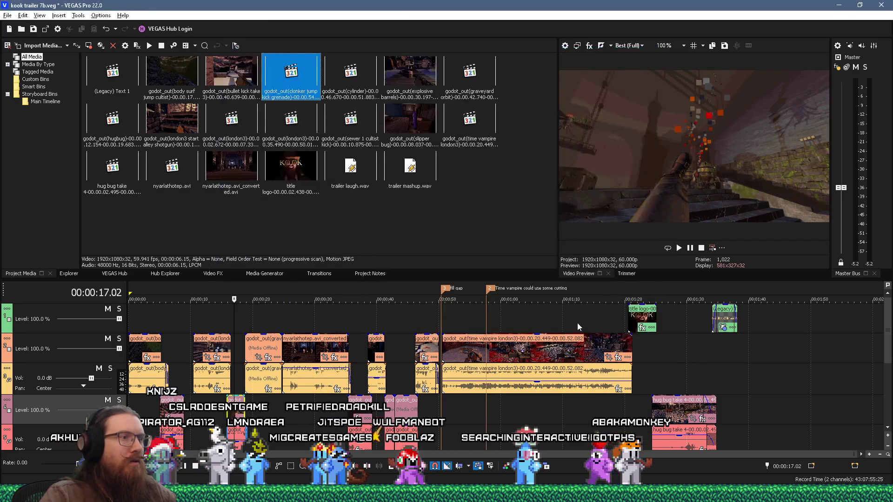
left_click(258, 319)
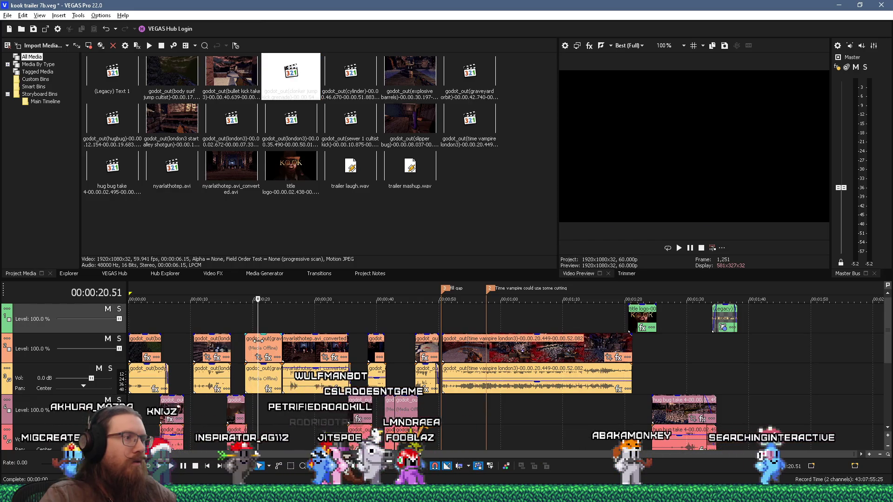
Step: Locate the graveyard orbit media in Project Media and replace it with graveyard orbit .avi.mov
right_click(258, 340)
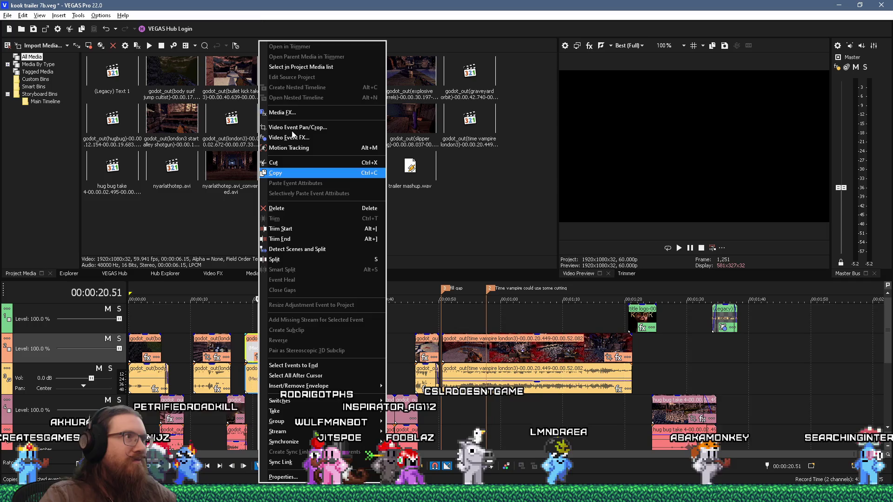
left_click(301, 67)
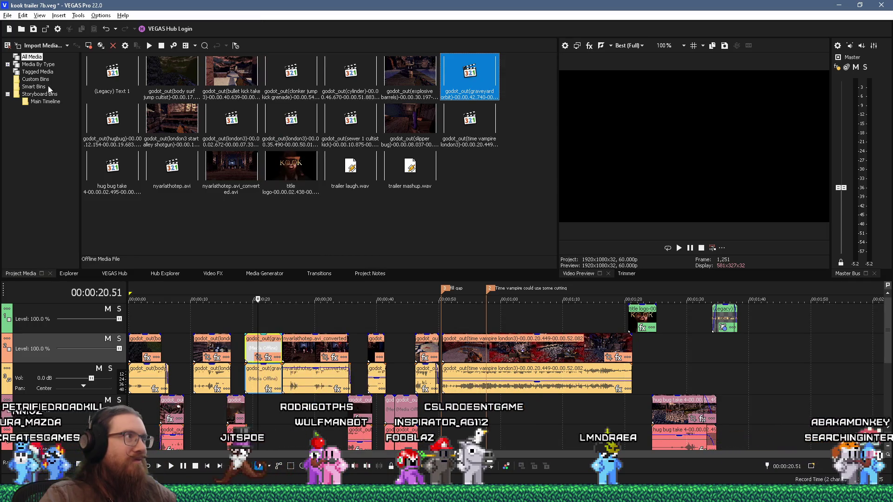
right_click(454, 75)
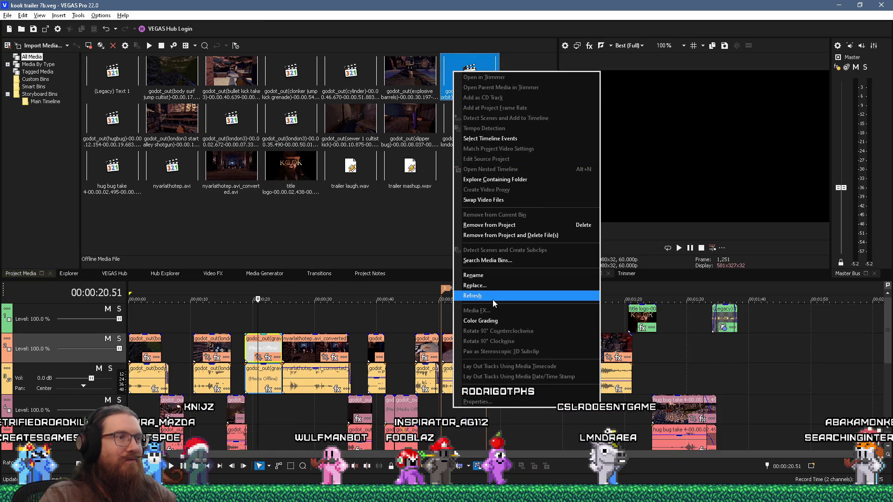
left_click(487, 285)
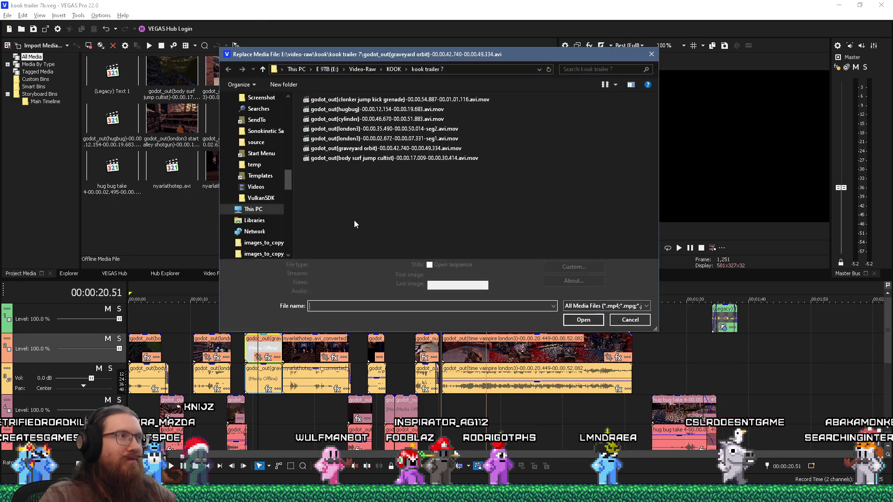
left_click(386, 148)
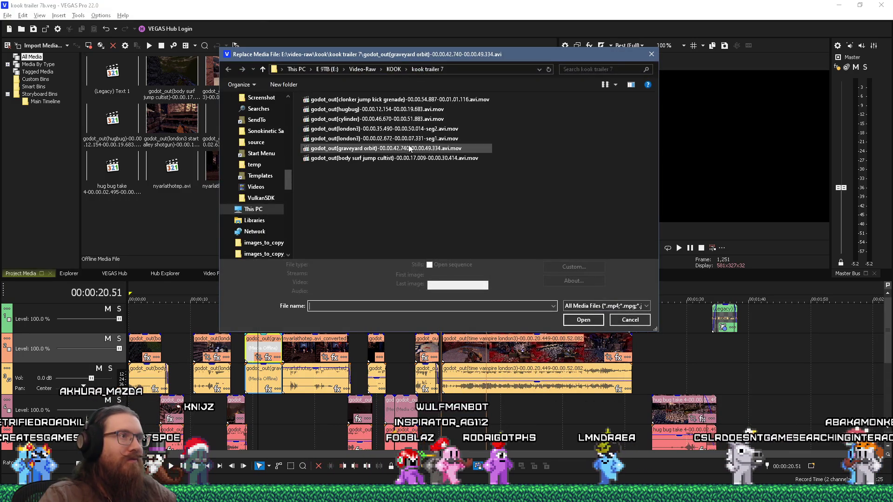
left_click(583, 325)
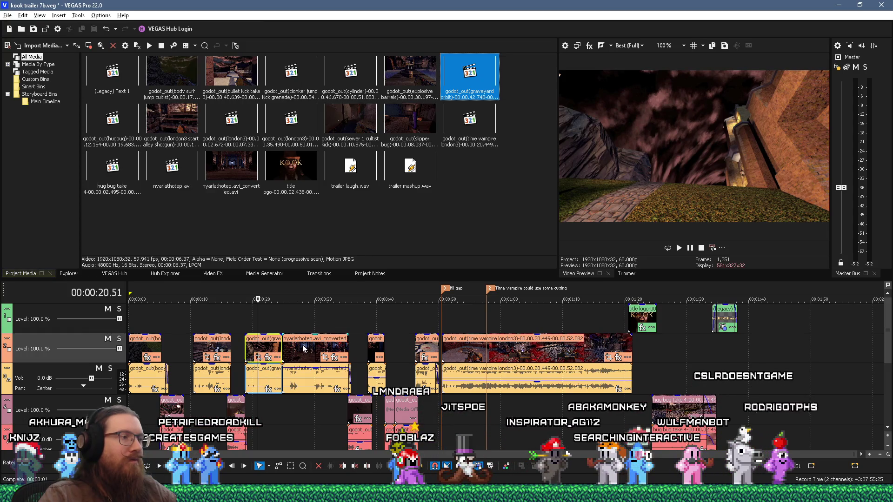
left_click(302, 349)
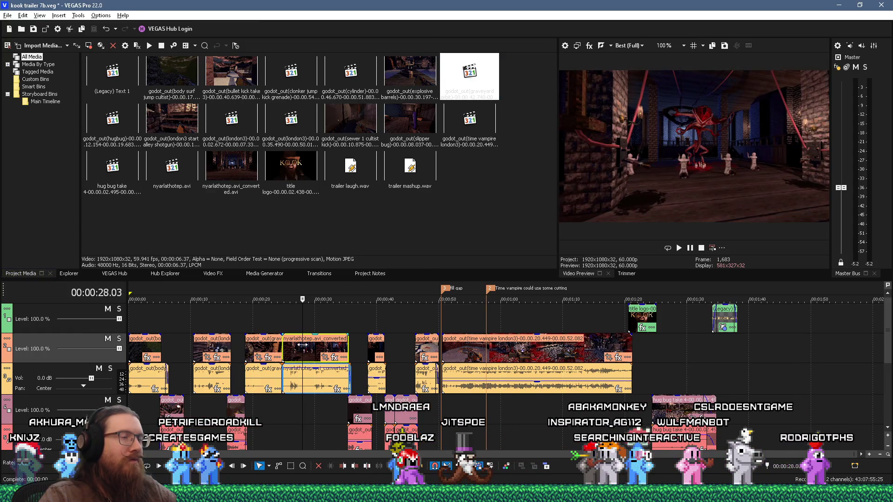
Step: Open the kook boomstock 2025 trailer folder holding nyarlathotep.avi_converted.avi and copy that file
right_click(303, 346)
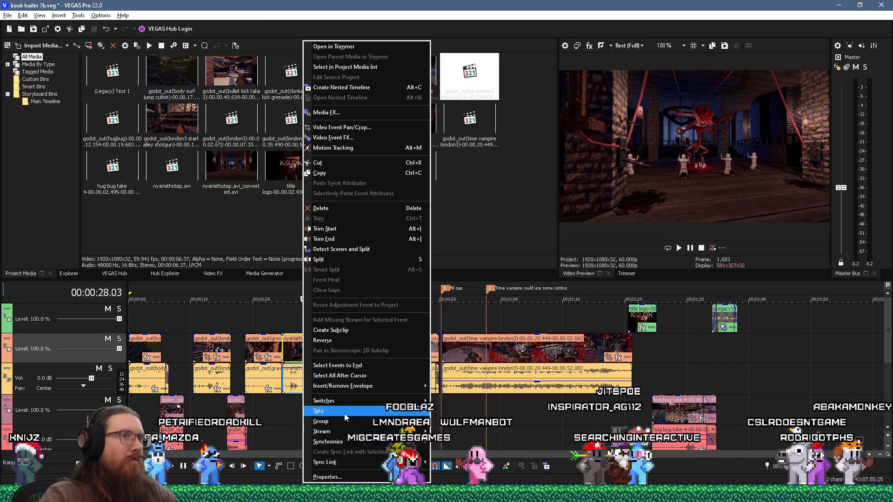
mouse_move(344, 414)
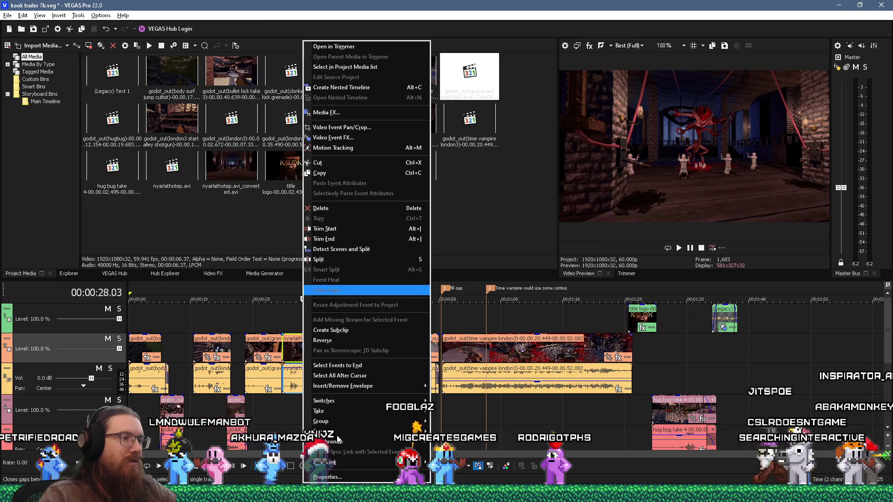
left_click(352, 67)
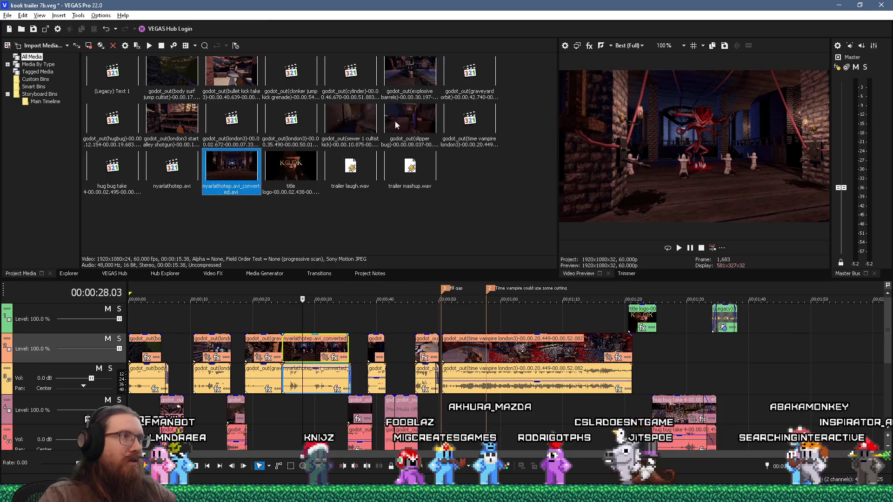
right_click(247, 168)
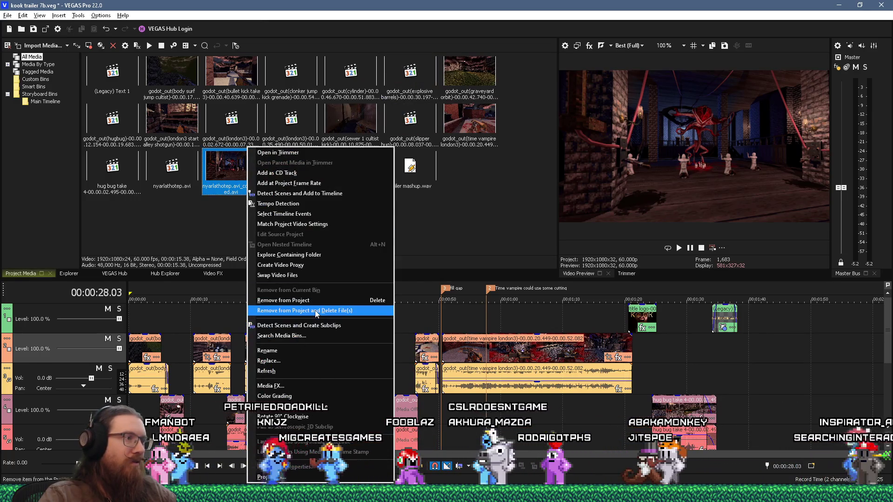
left_click(311, 258)
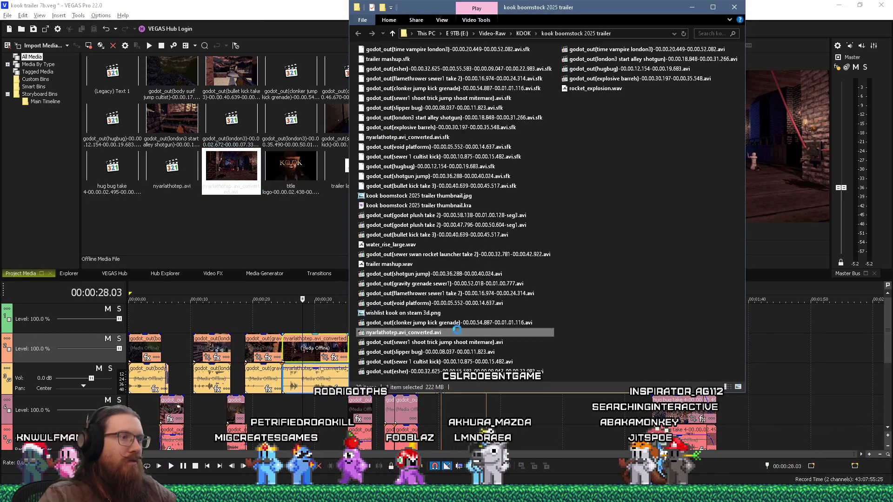
right_click(457, 330)
left_click(500, 277)
Step: Paste nyarlathotep.avi_converted.avi into the kook trailer 7 folder
key("super+Tab")
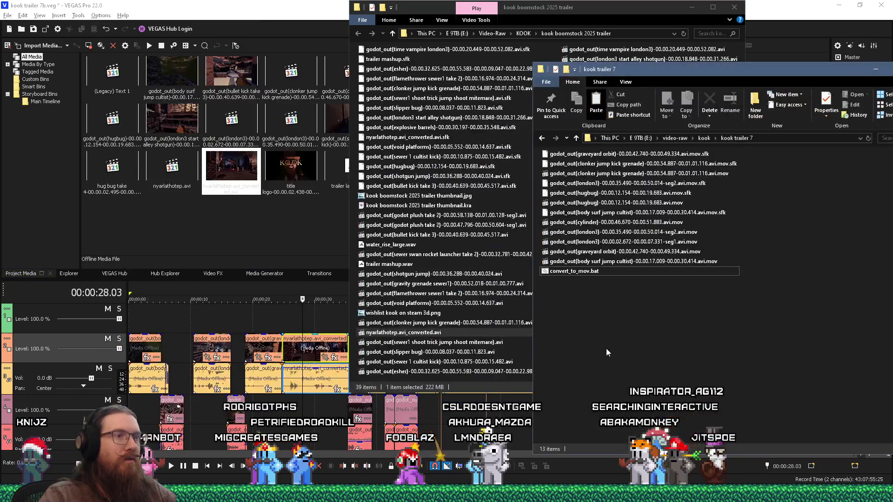
right_click(607, 347)
left_click(623, 214)
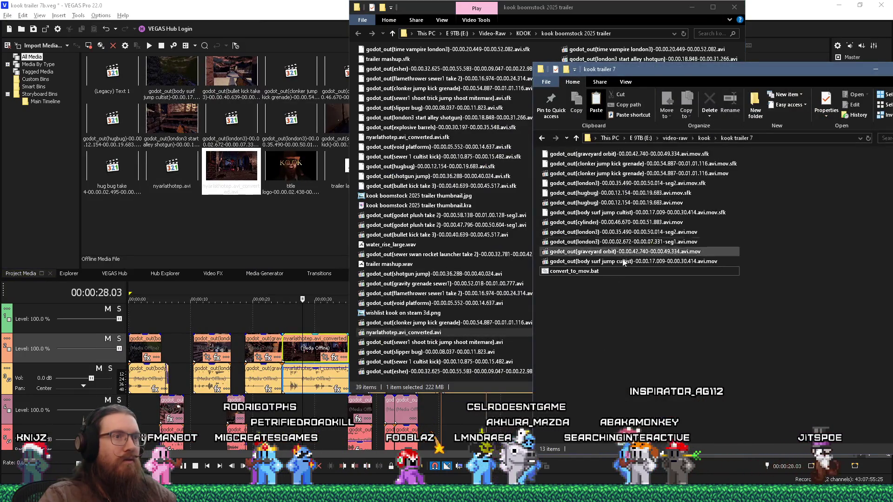
key("ctrl+v")
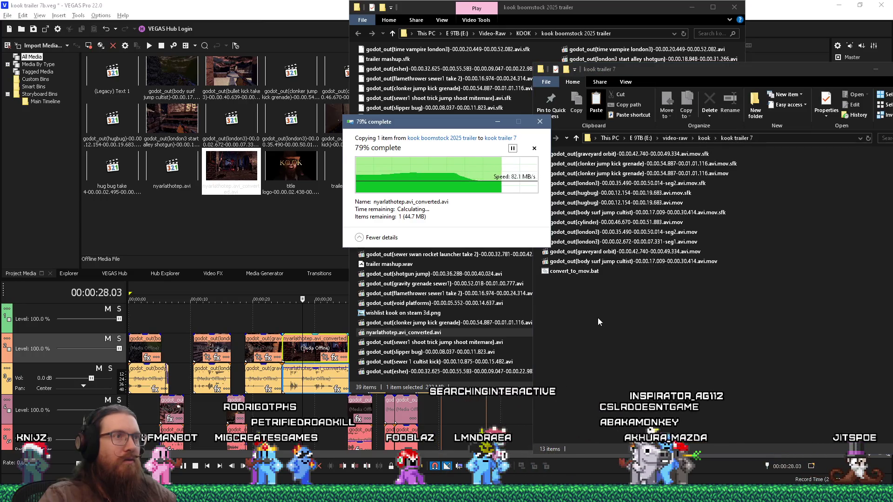
Step: Convert the pasted AVI with convert_to_mov.bat, then delete the copied AVI
left_click_drag(587, 281, 576, 271)
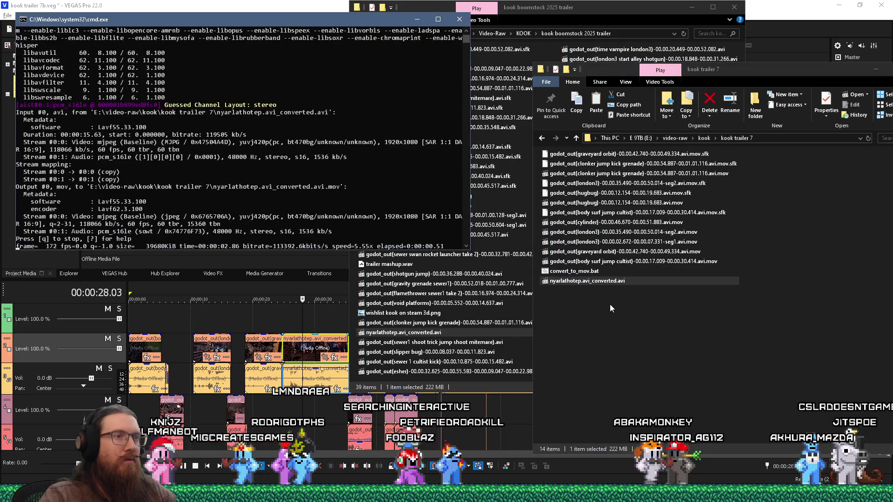
right_click(612, 293)
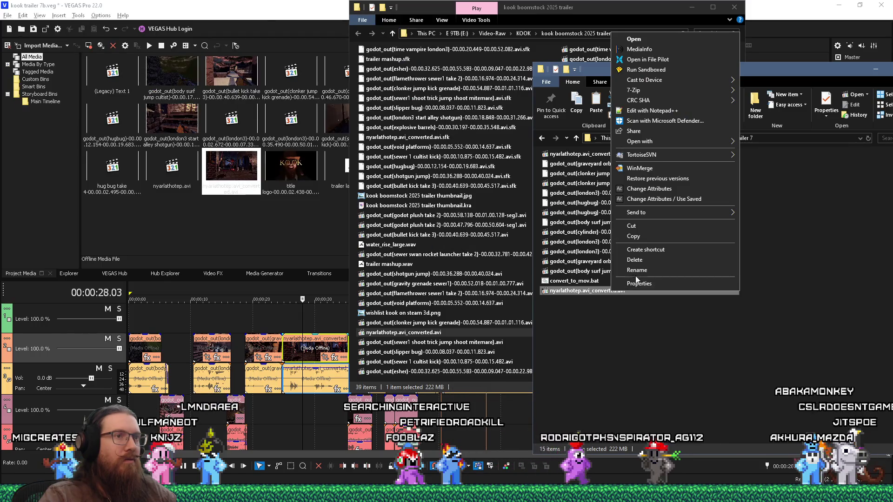
left_click(646, 260)
left_click(258, 147)
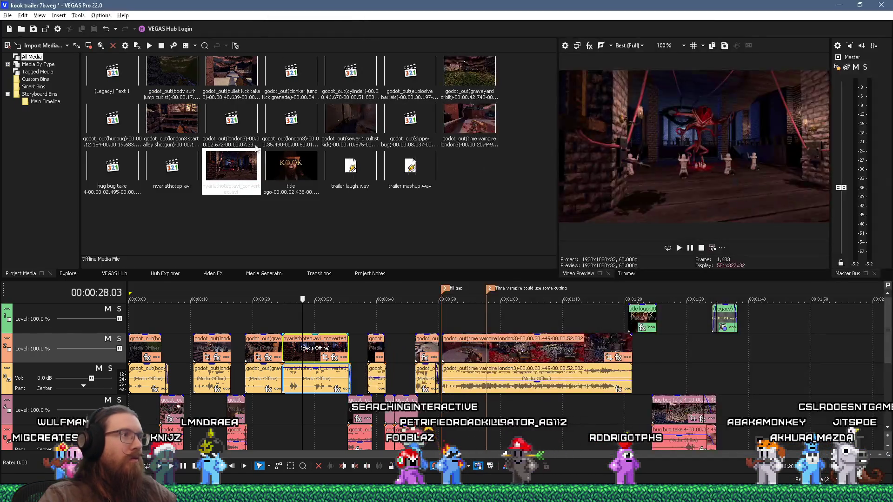
Step: Replace the offline nyarlathotep media with its converted .avi.mov file
right_click(243, 165)
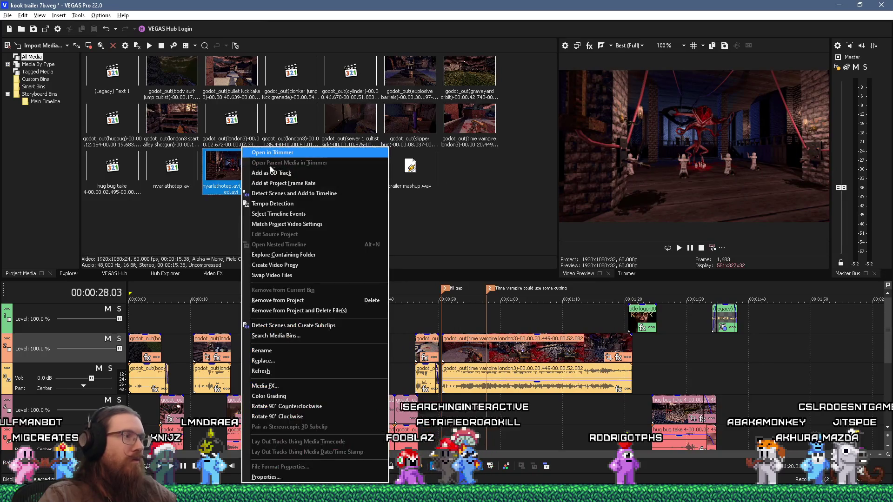
left_click(297, 363)
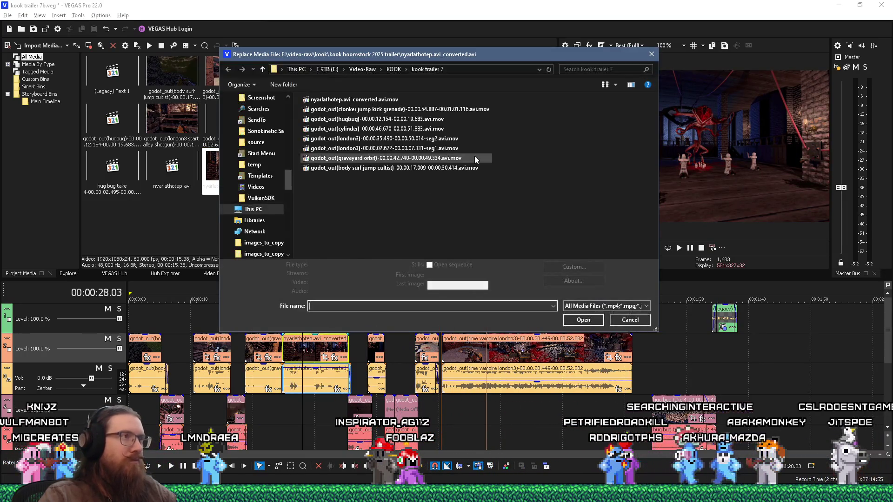
left_click(582, 321)
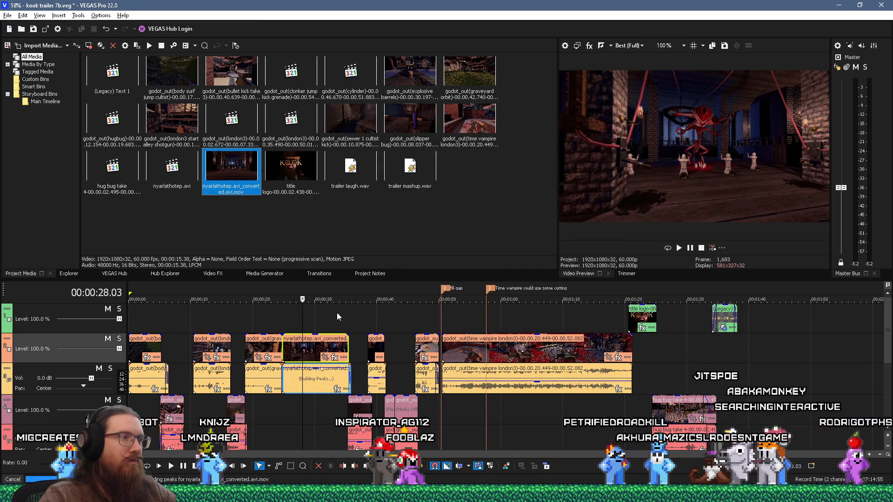
Step: Select the first 33 seconds of the timeline and bring up Render As
left_click_drag(341, 289, 124, 289)
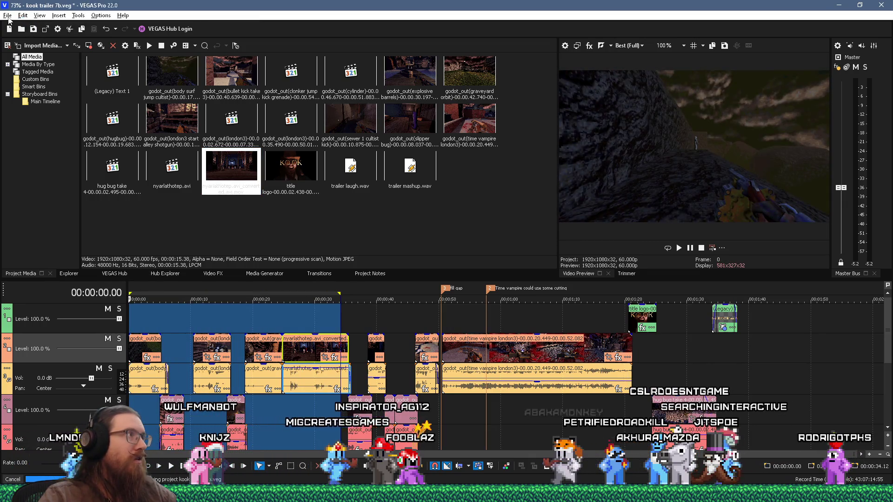
left_click(8, 16)
left_click(25, 107)
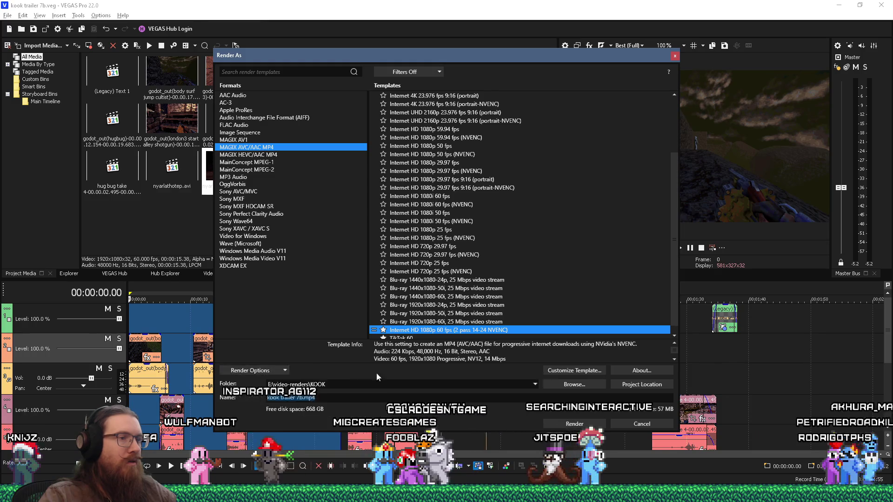
Step: Render kook trailer 7b.mp4 as MAGIX AVC/AAC MP4 1080p 60 fps and launch Task Manager
left_click(576, 423)
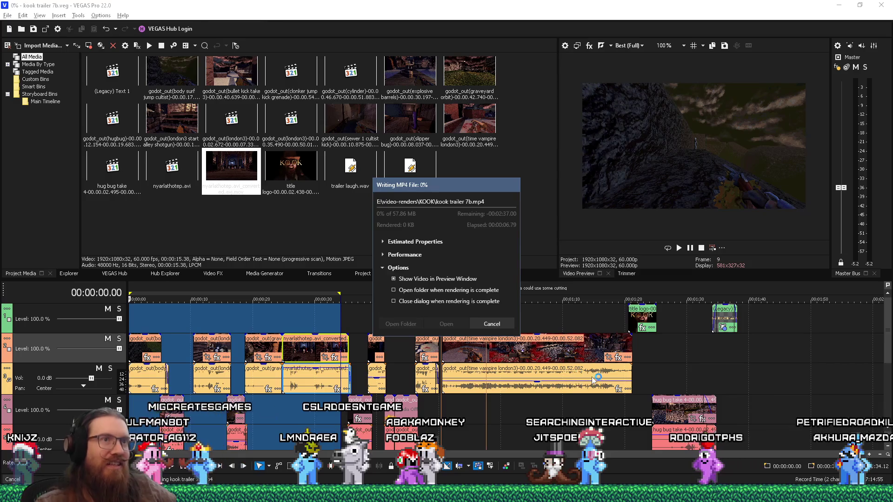
right_click(619, 494)
left_click(647, 451)
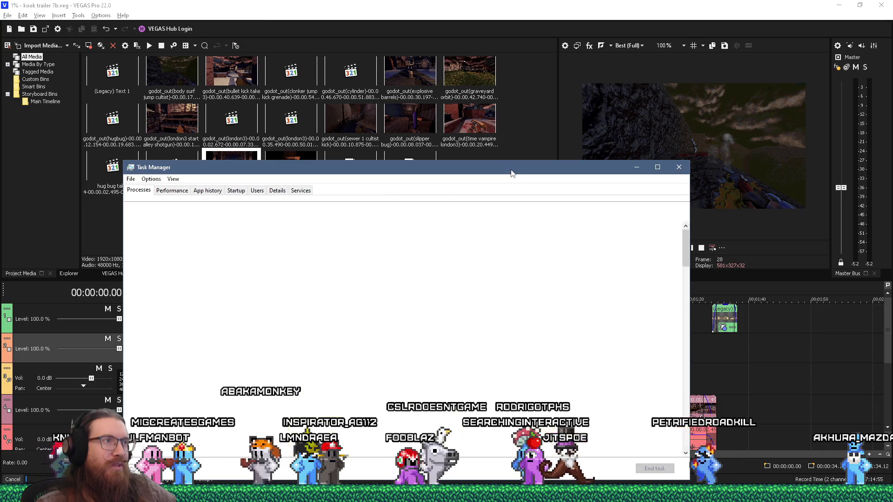
Step: Check memory use (31.2 of 32 GB), turn off render video preview, and cancel the render
left_click(172, 191)
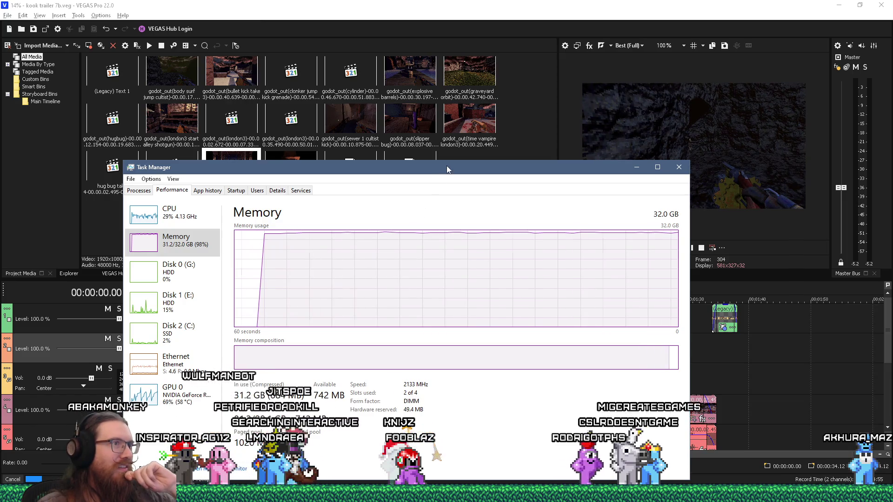
left_click_drag(446, 165, 450, 428)
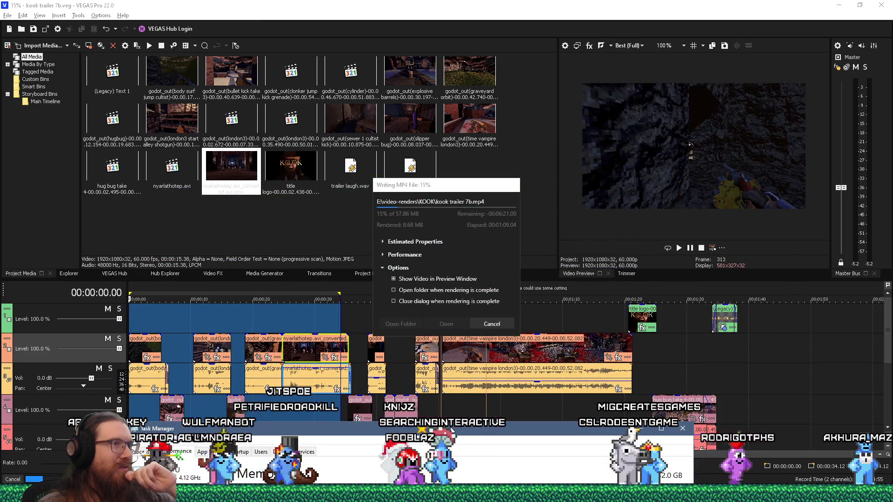
left_click(398, 281)
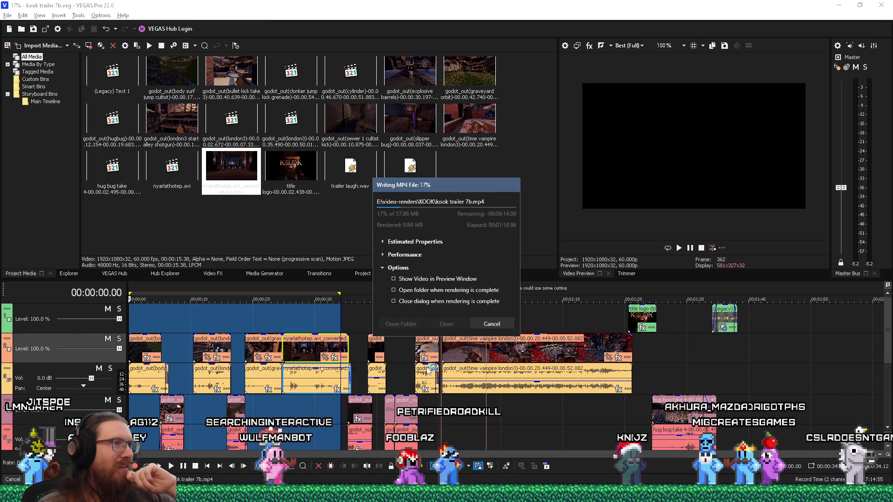
left_click(484, 325)
Step: Confirm the render cancellation, save the project, and reopen Task Manager near the top
left_click(465, 276)
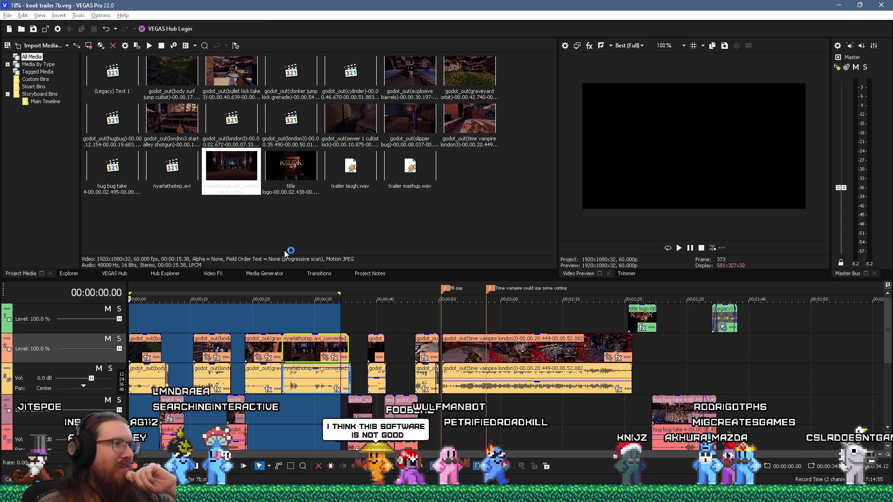
left_click(7, 15)
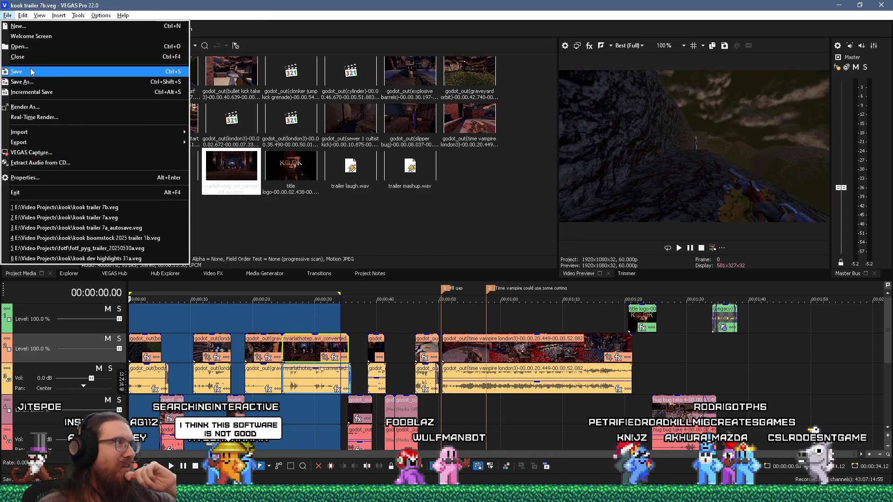
left_click(31, 72)
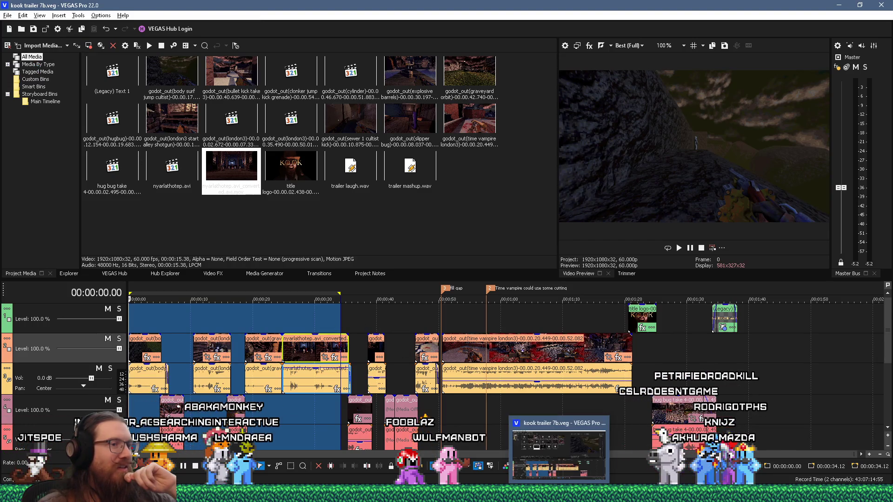
key("ctrl+shift+Escape")
mouse_move(558, 434)
left_mouse_down()
mouse_move(552, 103)
mouse_move(574, 70)
left_mouse_up()
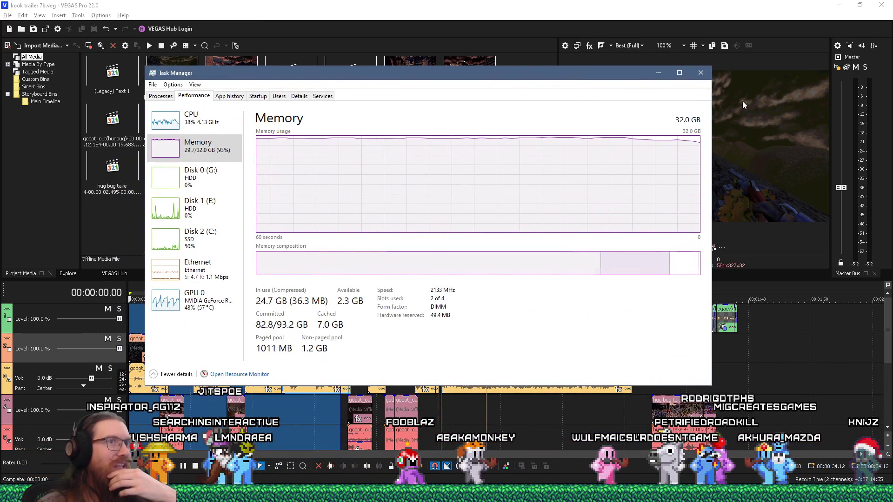
Step: Close VEGAS Pro, watch Task Manager memory fall from about 29.7 GB to 5.5 GB, then close Task Manager
left_click(881, 5)
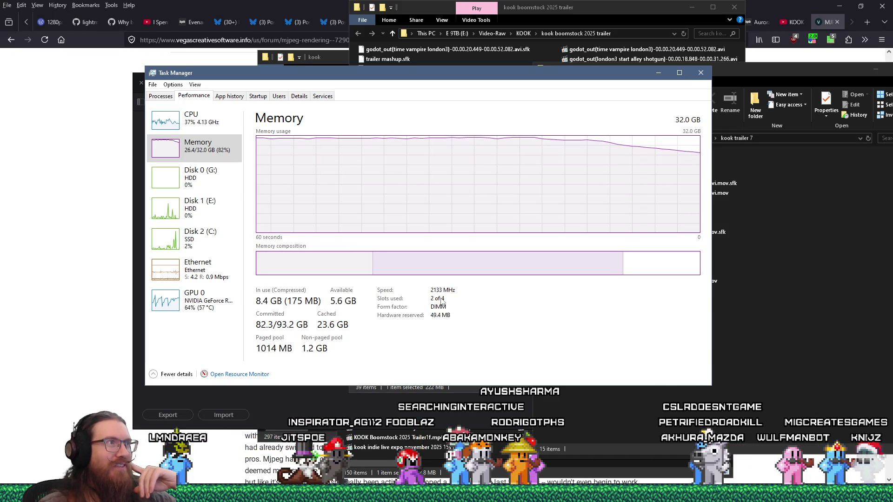
left_click_drag(309, 75, 360, 128)
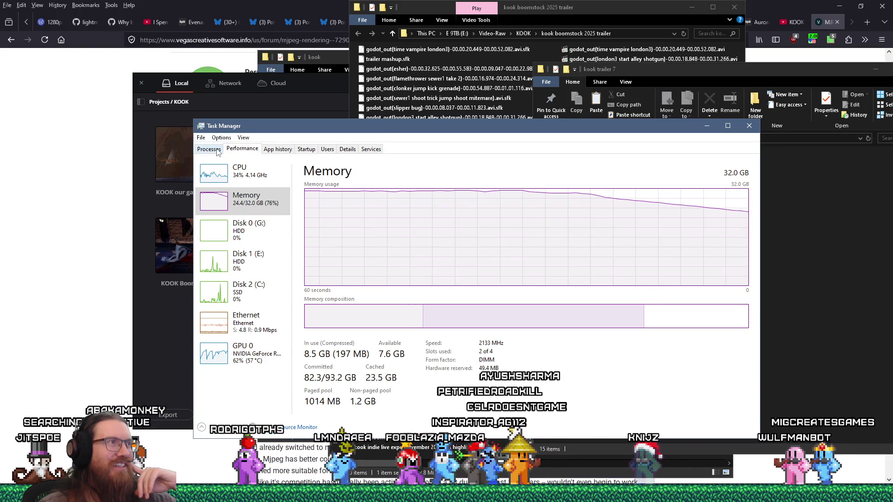
left_click(215, 150)
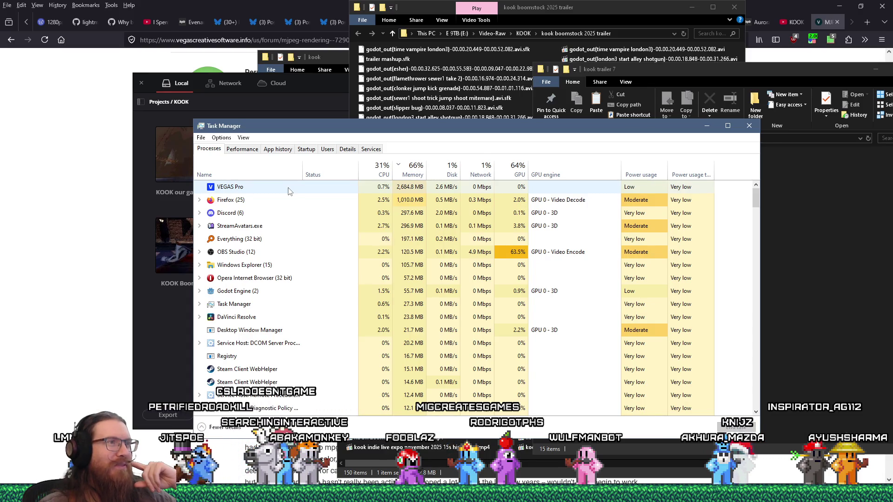
left_click(247, 150)
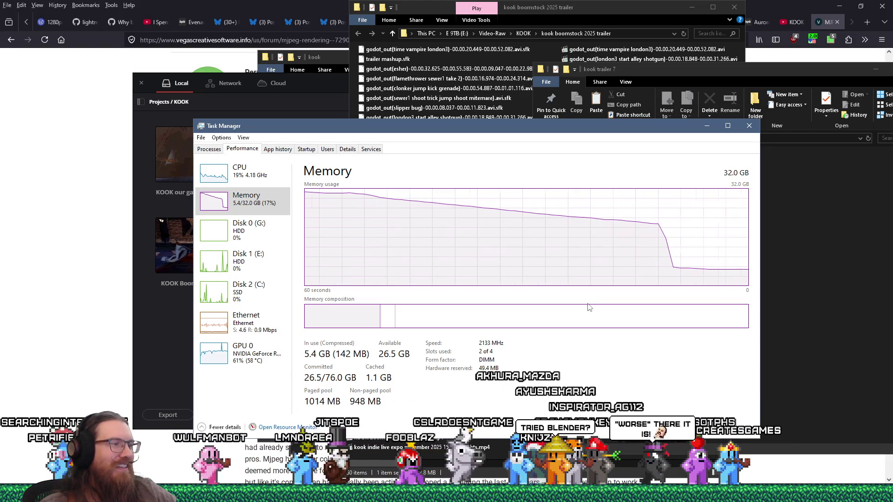
left_click(210, 149)
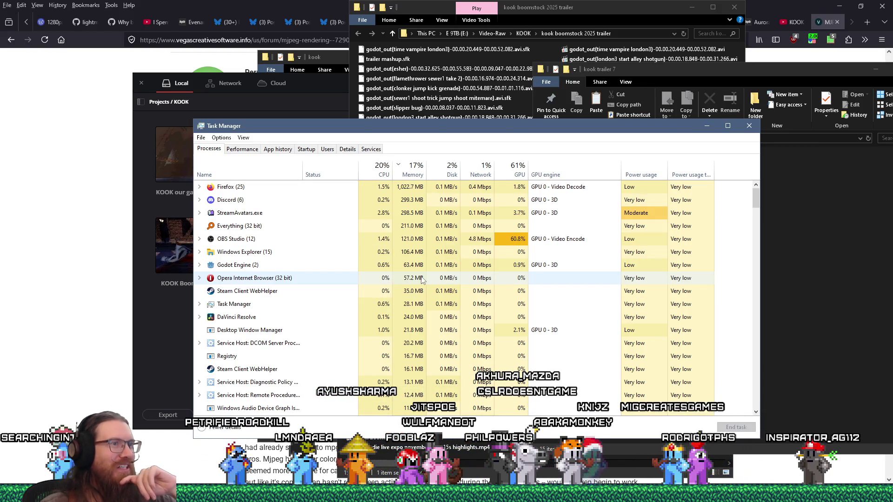
left_click(749, 128)
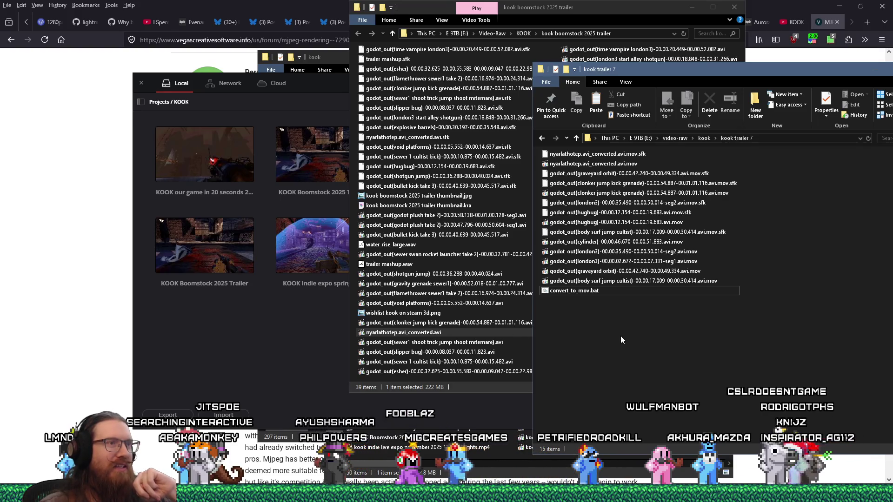
Step: Relaunch VEGAS Pro 22.0 from its Start menu tile
key("super")
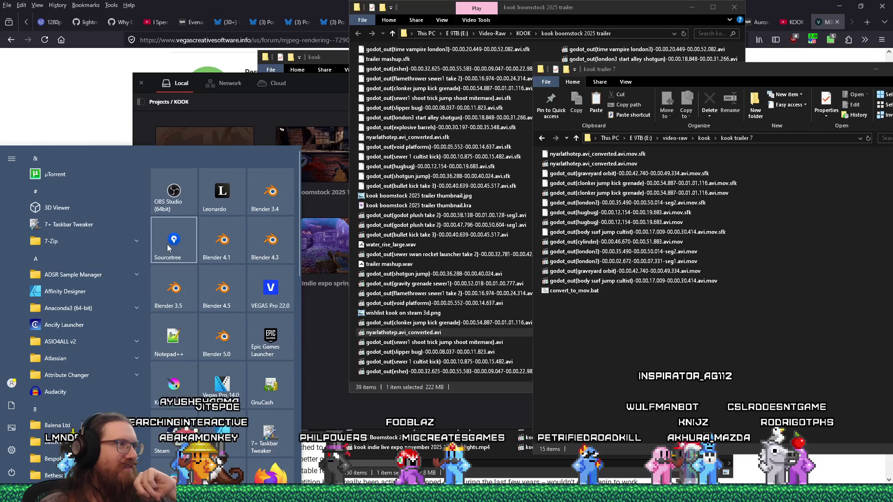
left_click(252, 289)
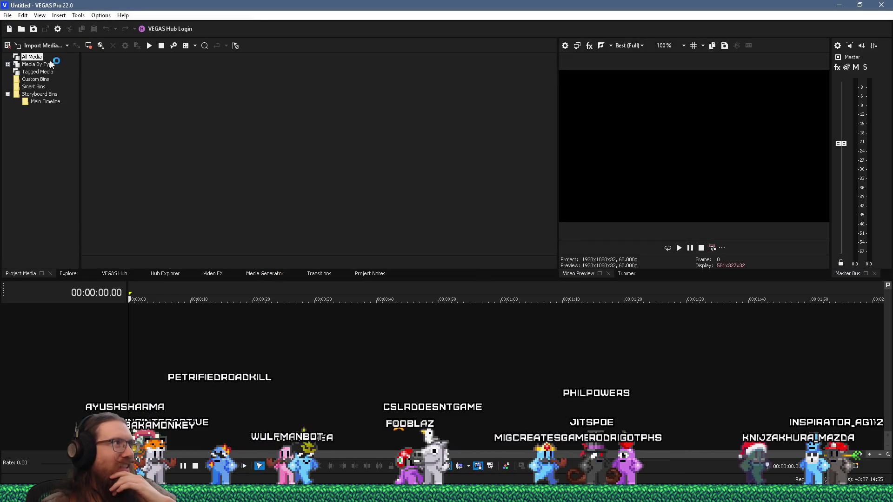
Step: Reopen kook trailer 7b and relink the missing cylinder clip to its converted .mov file
left_click(8, 15)
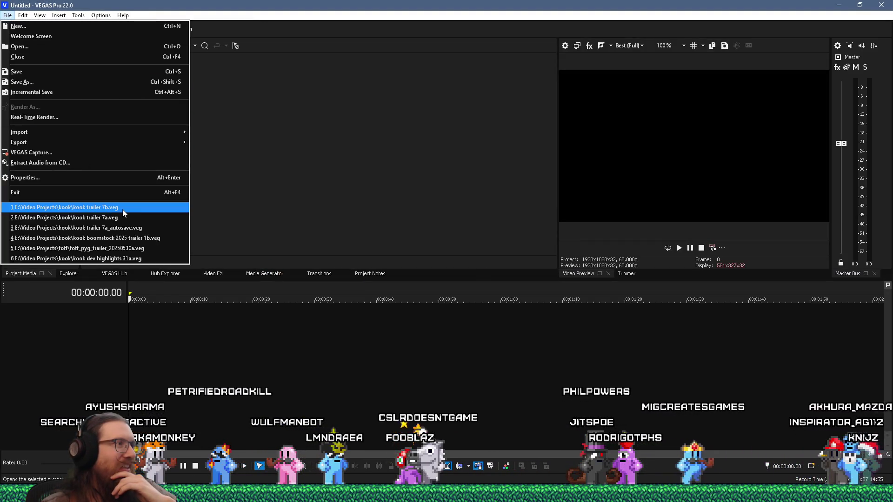
left_click(122, 209)
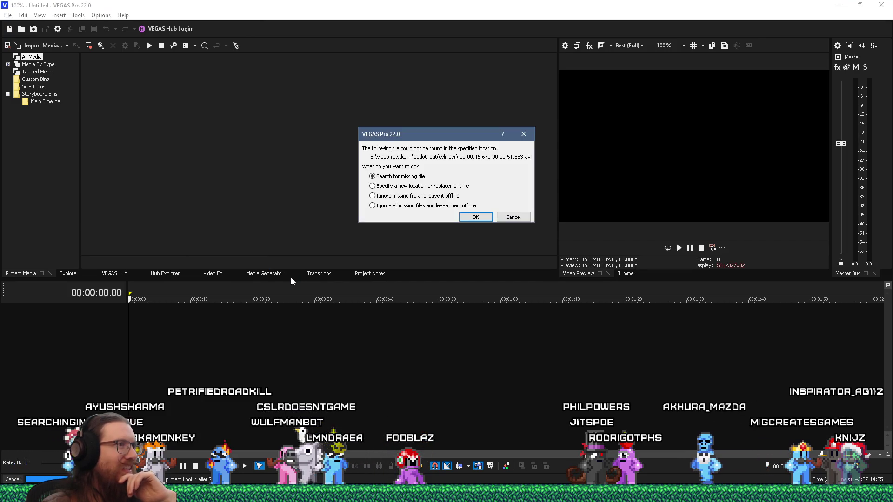
left_click(454, 186)
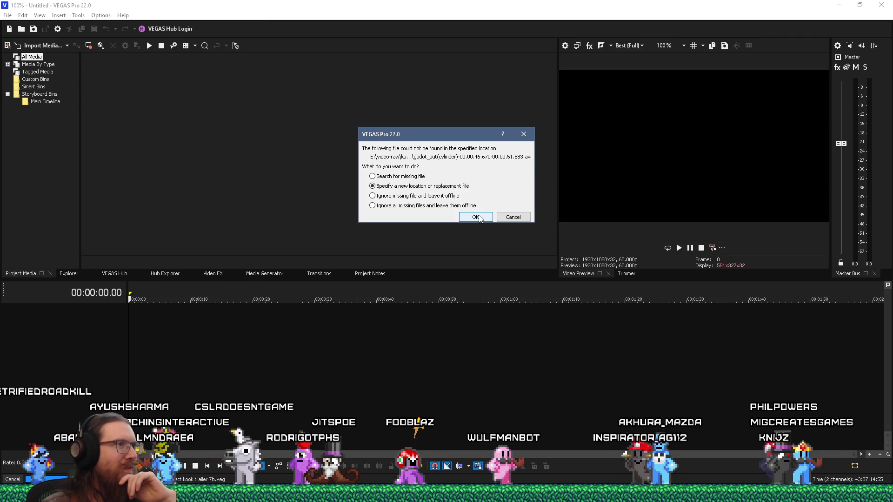
left_click(475, 217)
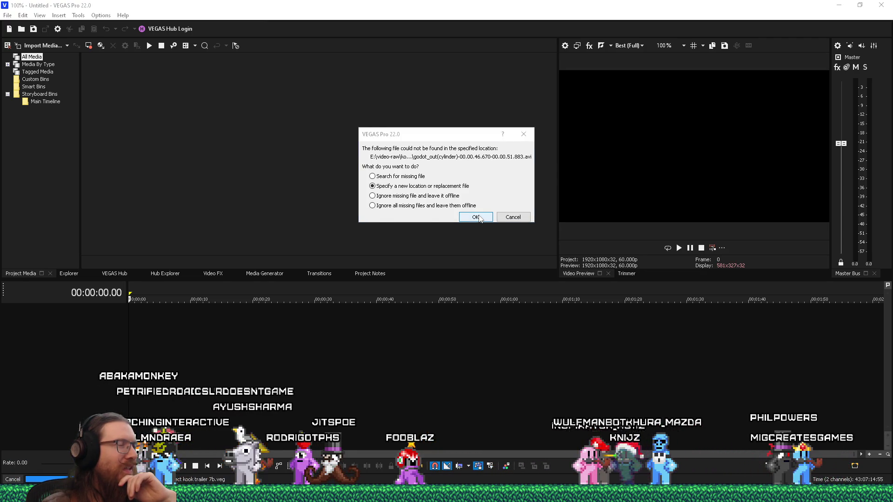
left_click(527, 223)
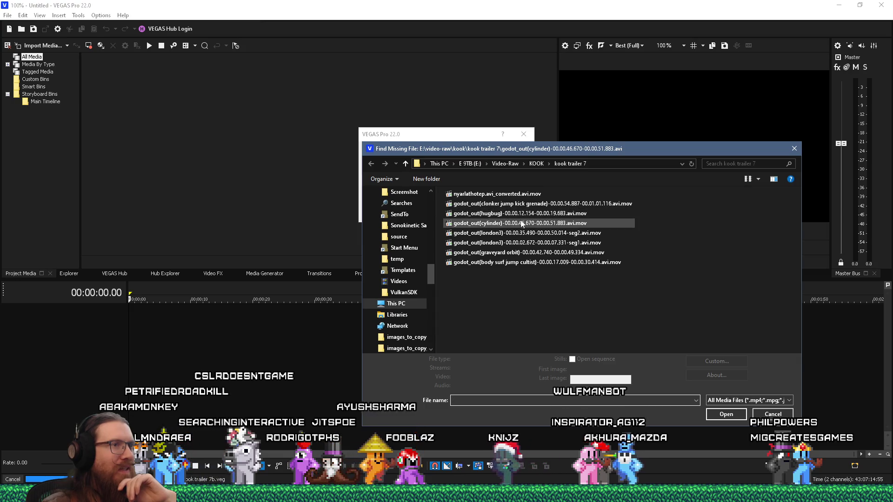
left_click(732, 420)
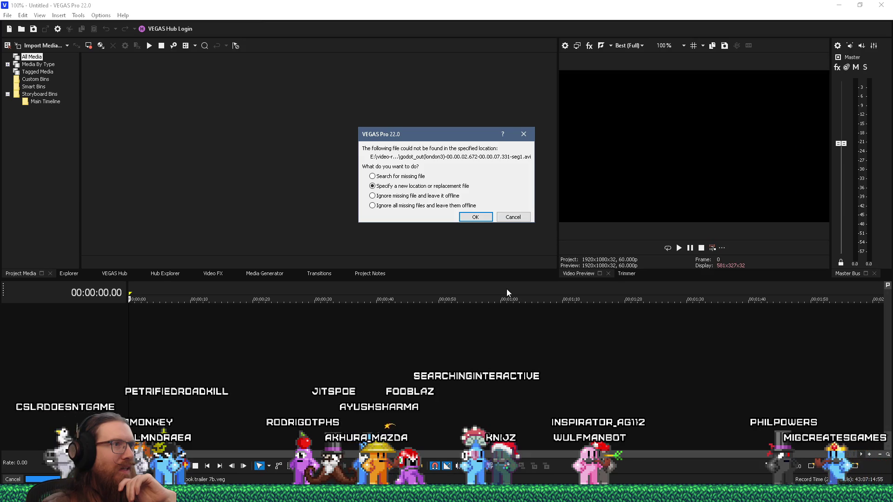
Step: Relink the missing london3 seg1 clip to its .avi.mov file so the project loads
left_click(478, 217)
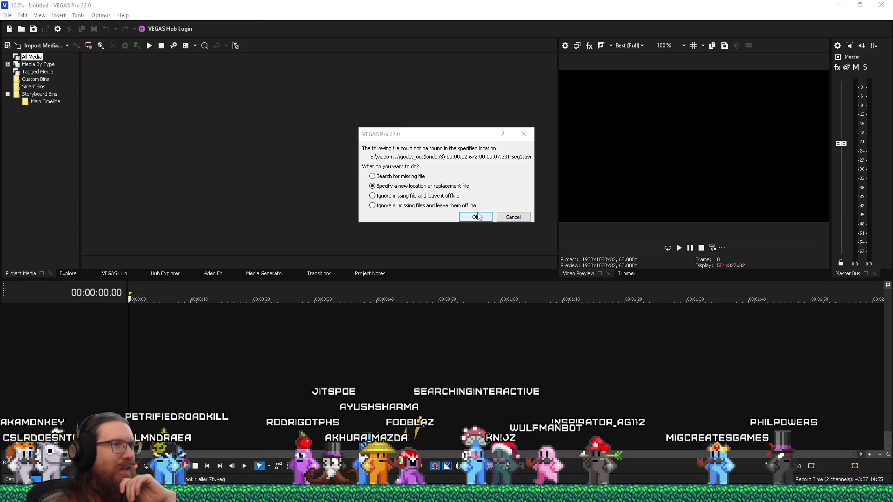
left_click(553, 243)
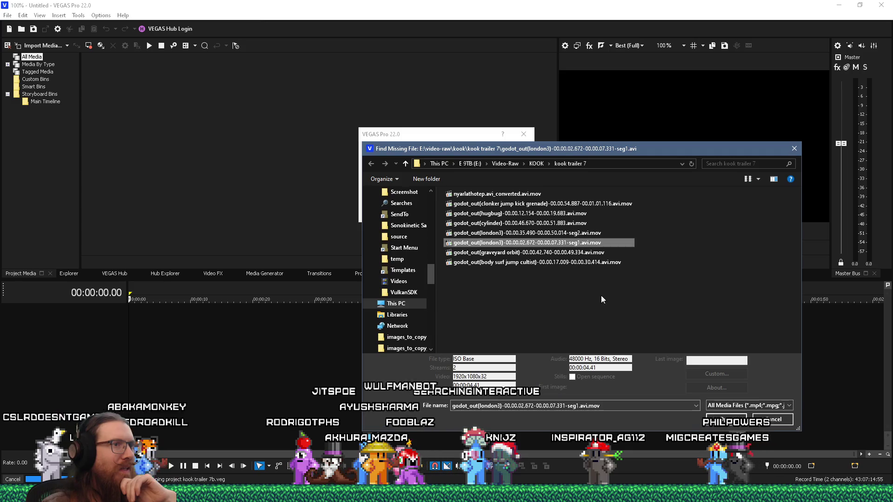
left_click(726, 414)
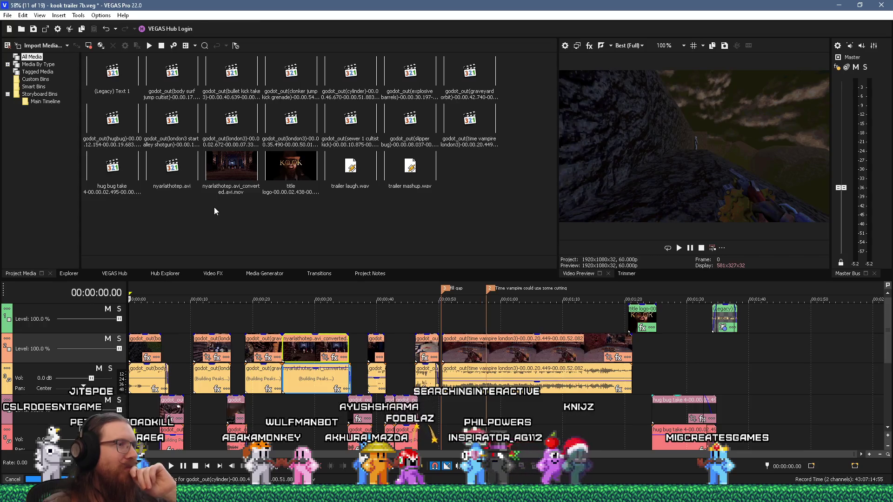
left_click(8, 15)
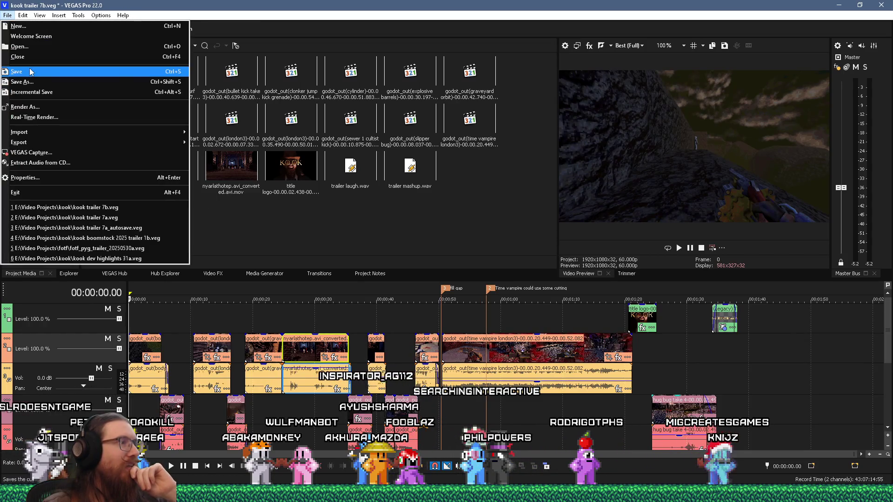
Step: Save the project, select the first 30.50 seconds, and set up a MAGIX AVC/AAC MP4 render until VEGAS crashes
left_click(30, 67)
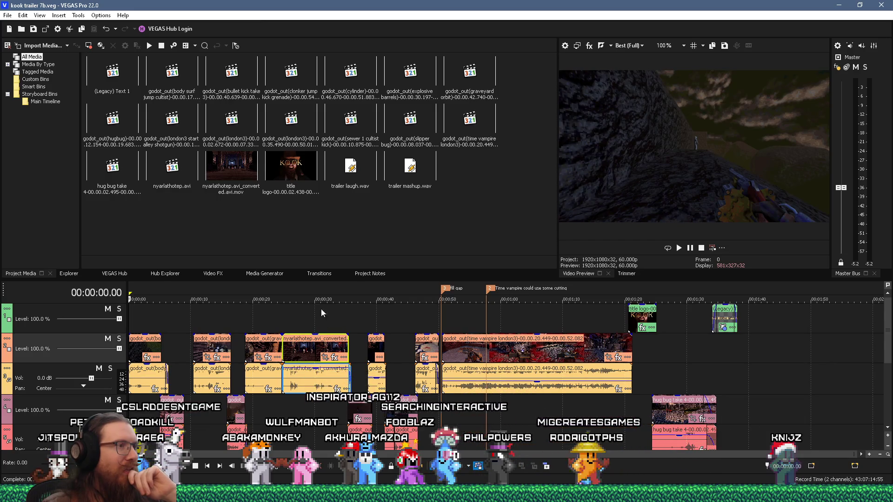
left_click_drag(319, 309, 130, 312)
left_click(9, 16)
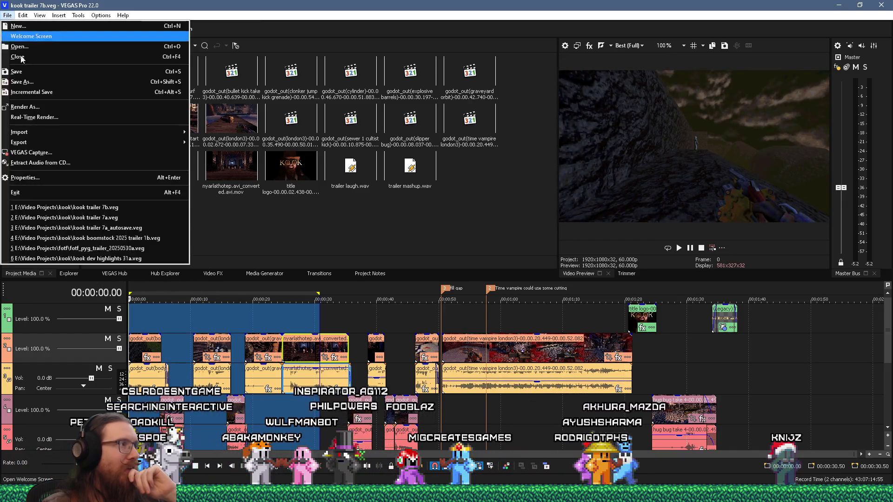
left_click(38, 108)
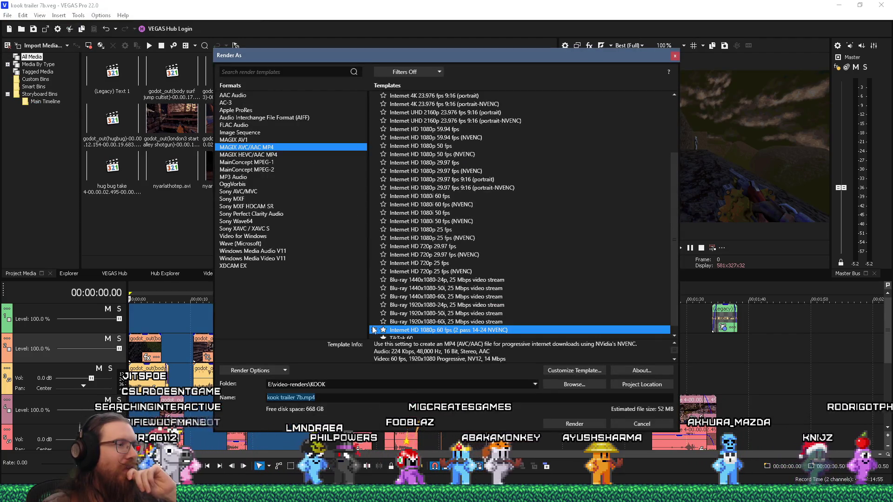
left_click(285, 371)
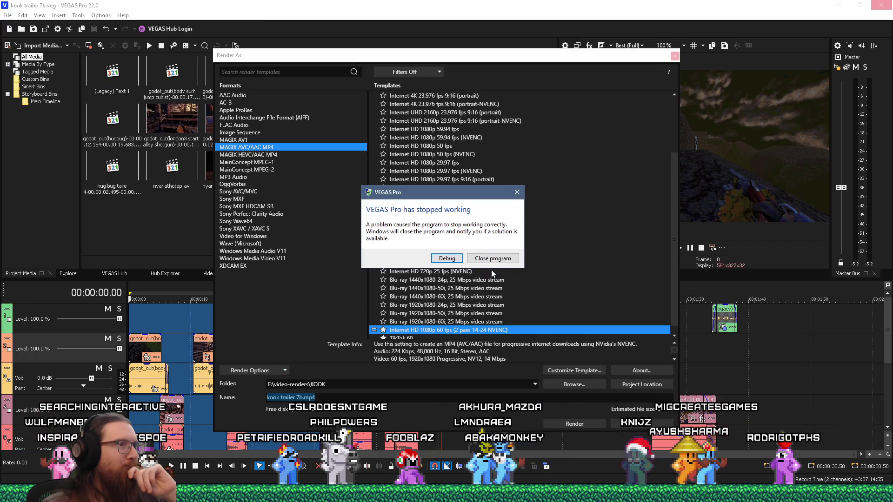
left_click(494, 259)
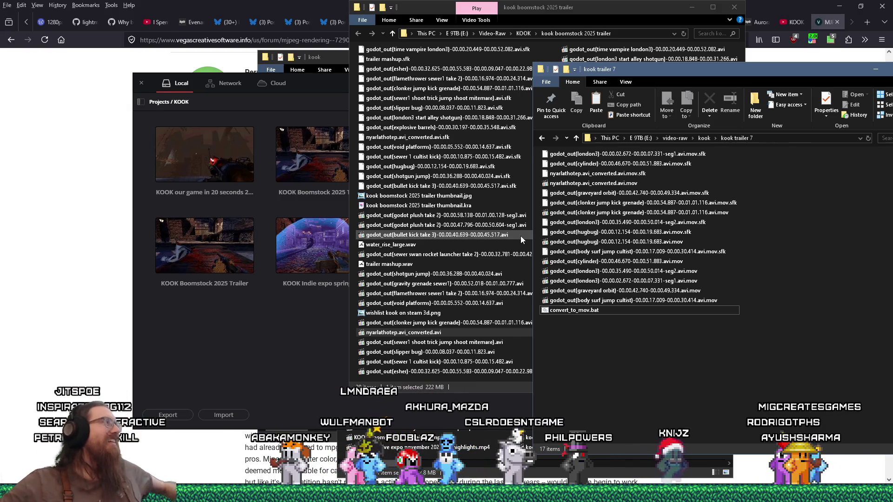
Step: Relaunch VEGAS Pro 22.0 from the Start menu again
key("super")
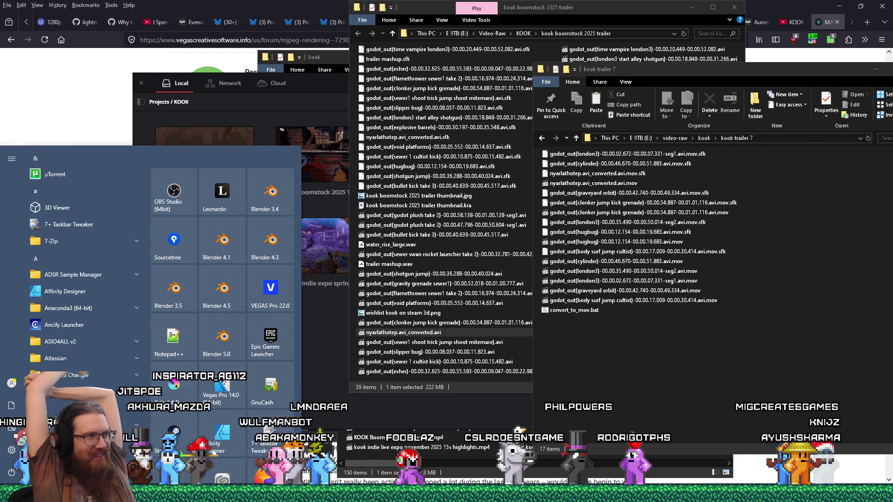
left_click(270, 289)
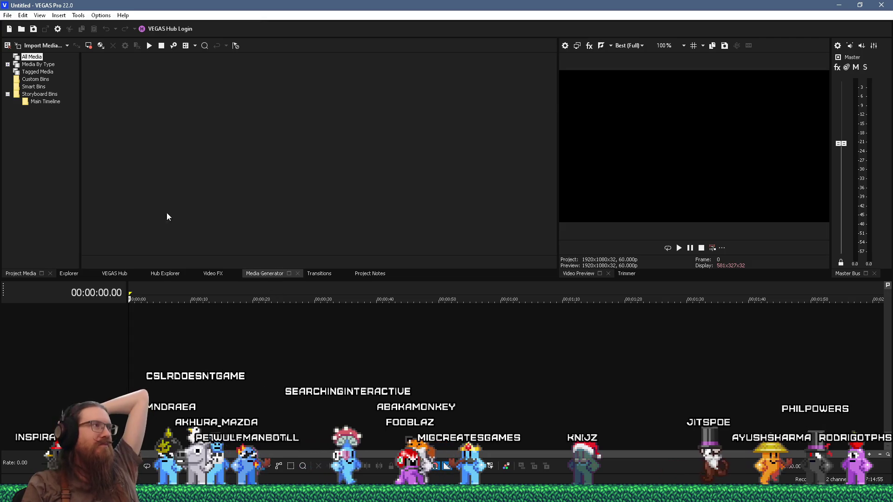
Step: Reopen kook trailer 7b.veg from recent projects and select the first 30 seconds
left_click(7, 15)
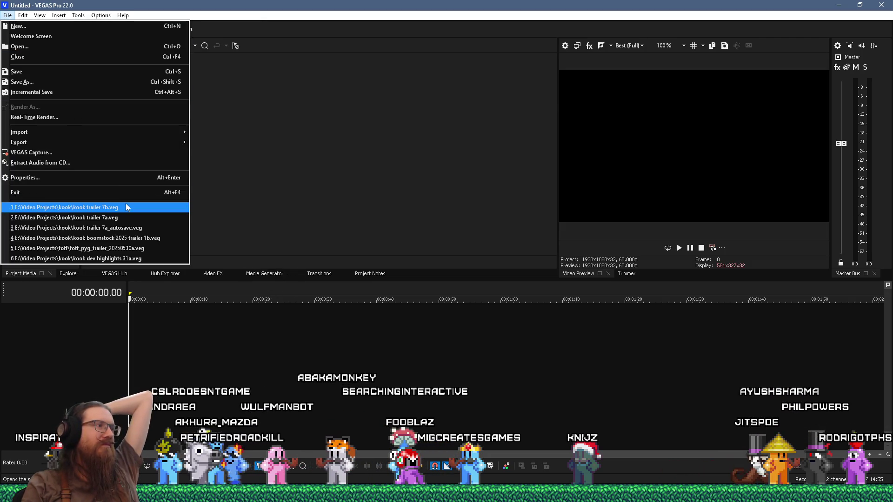
left_click(125, 205)
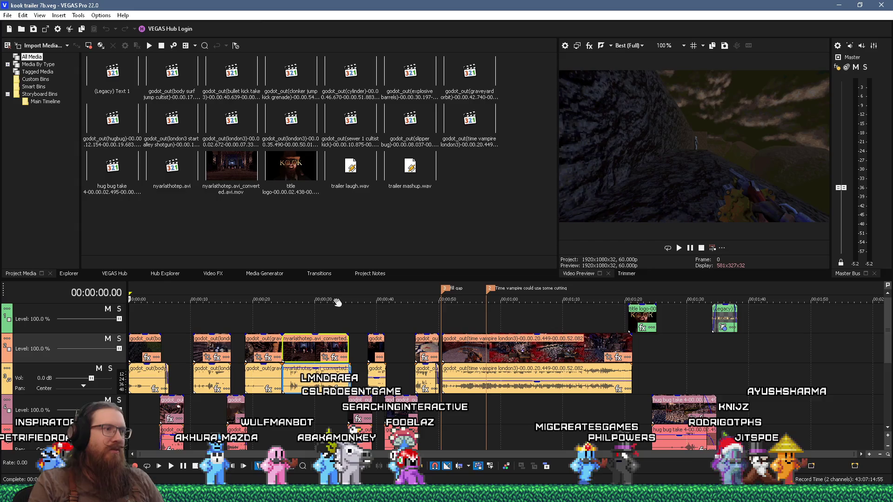
left_click_drag(317, 293, 129, 298)
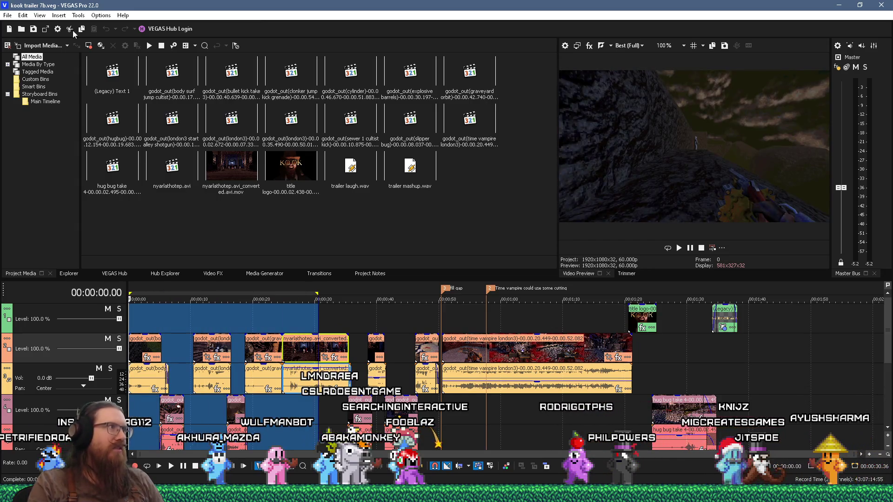
Step: Render the selection to kook trailer 7b.mp4, which crashes at 0%
left_click(7, 16)
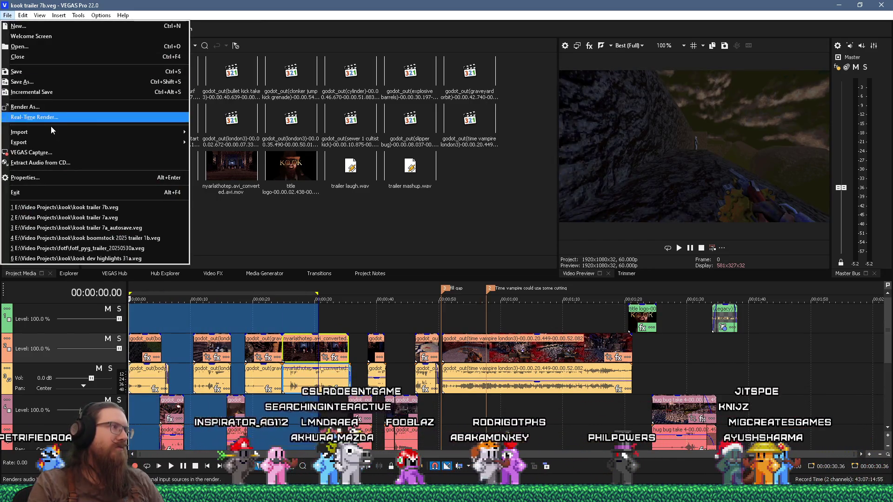
left_click(42, 108)
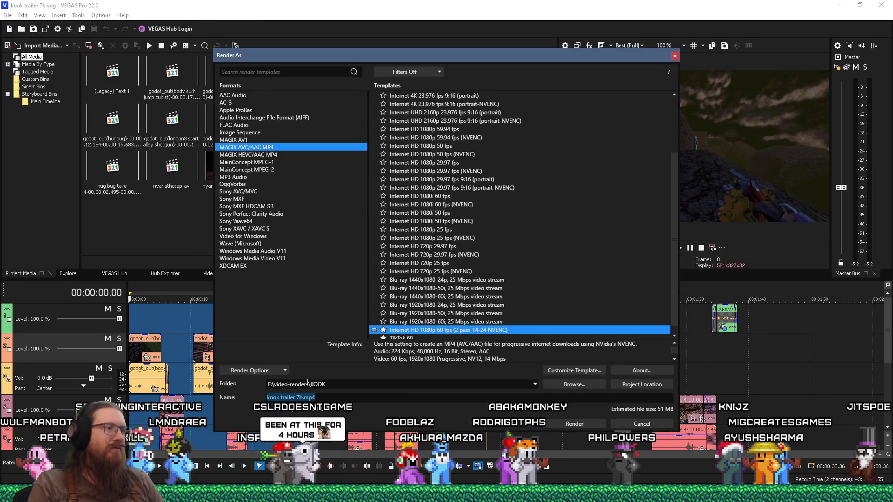
left_click(562, 422)
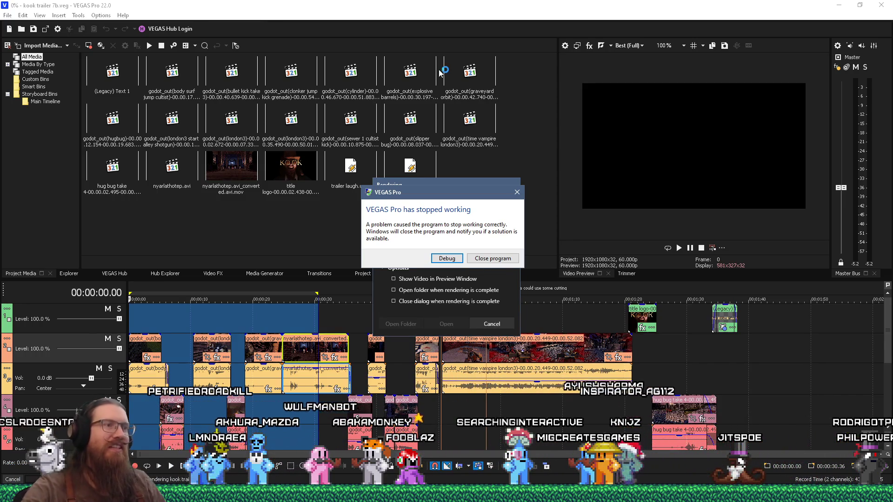
left_click(500, 258)
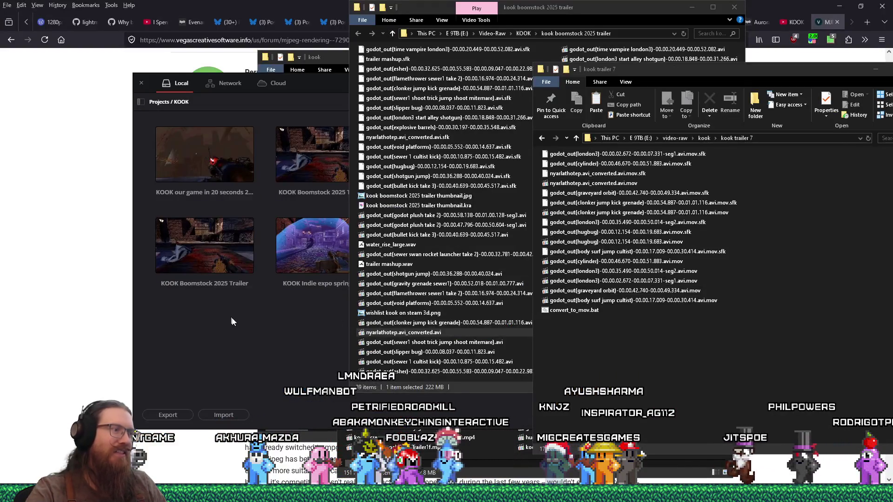
Step: Start VEGAS Pro 22.0 from the Start menu and load kook trailer 7b.veg from recent projects
key("super")
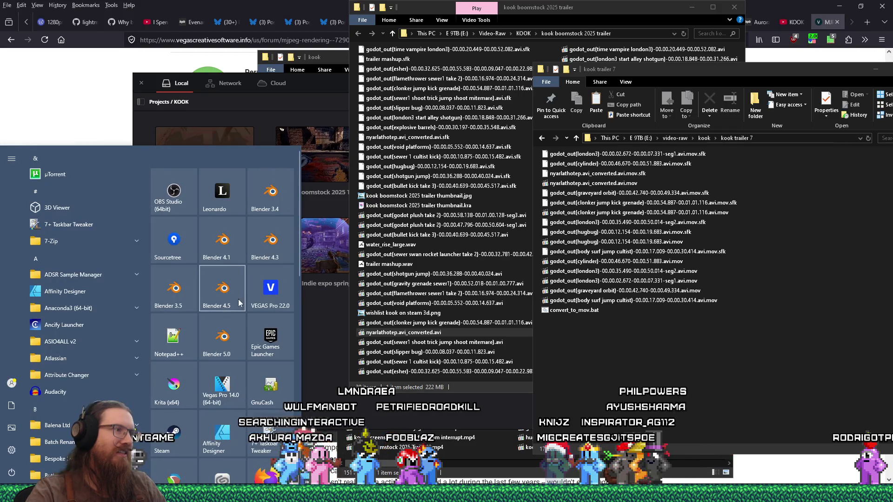
left_click(269, 291)
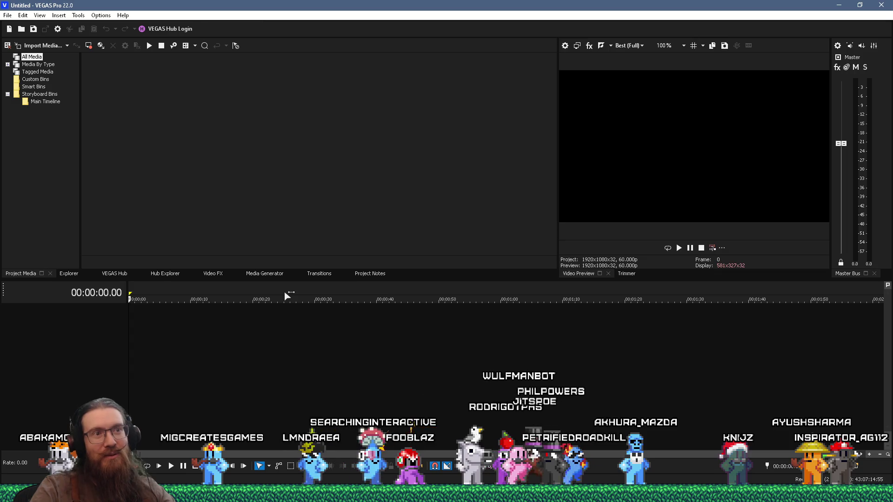
left_click(6, 16)
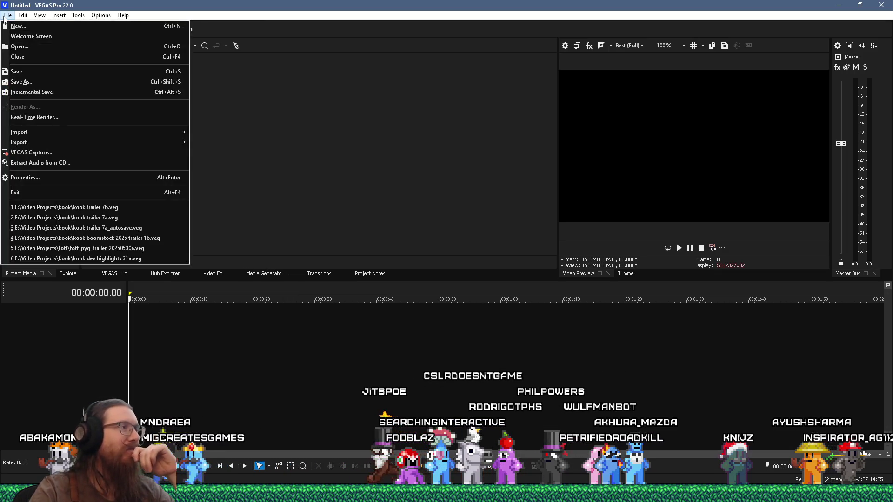
left_click(112, 206)
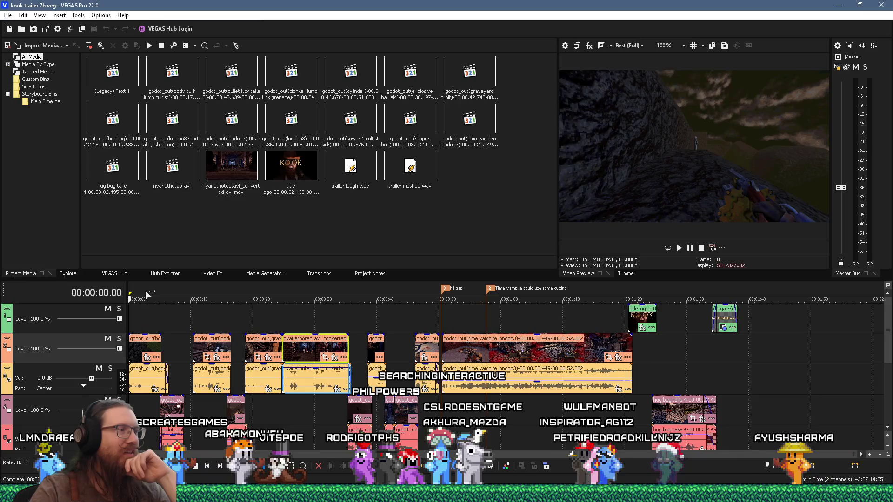
Step: Select 0–11.42 s and render it to kook trailer 7b.mp4 with the MP4 template, overwriting the old file
left_click_drag(199, 291, 125, 287)
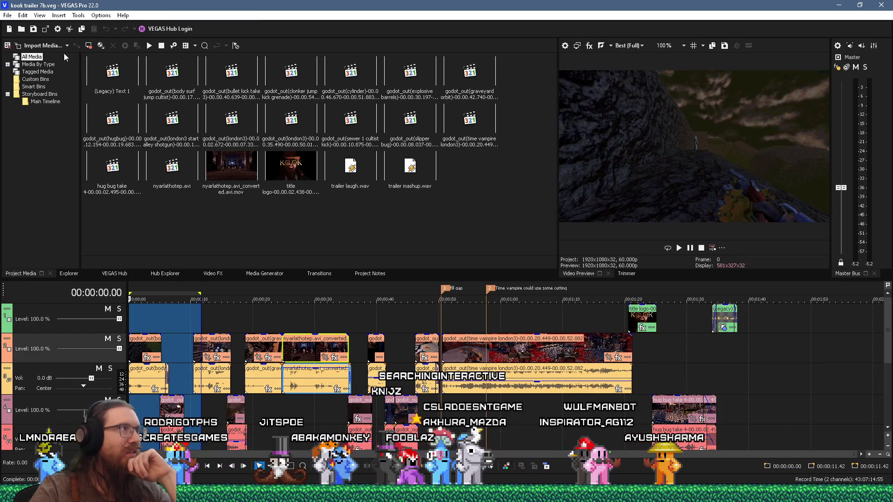
left_click(8, 15)
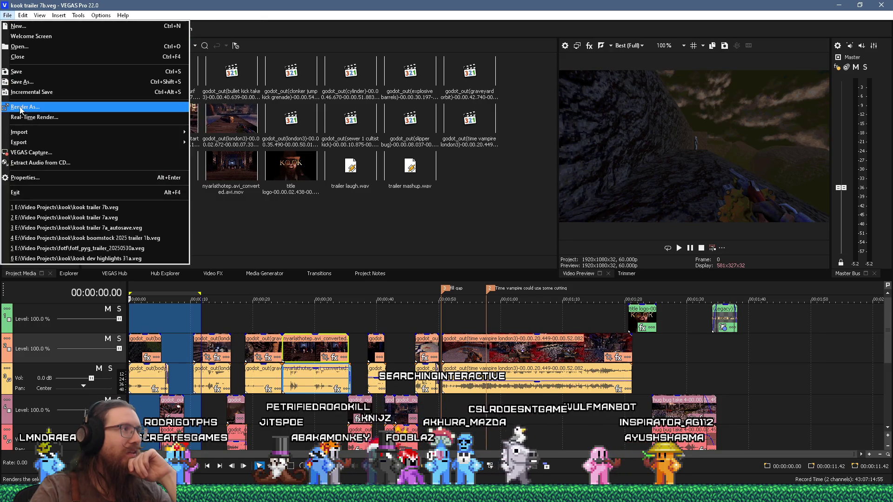
left_click(19, 106)
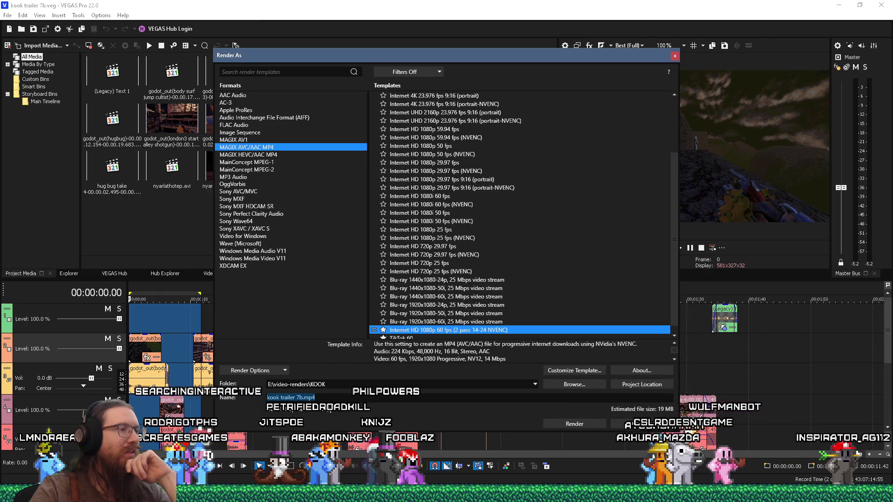
left_click(283, 370)
left_click(281, 372)
left_click(565, 424)
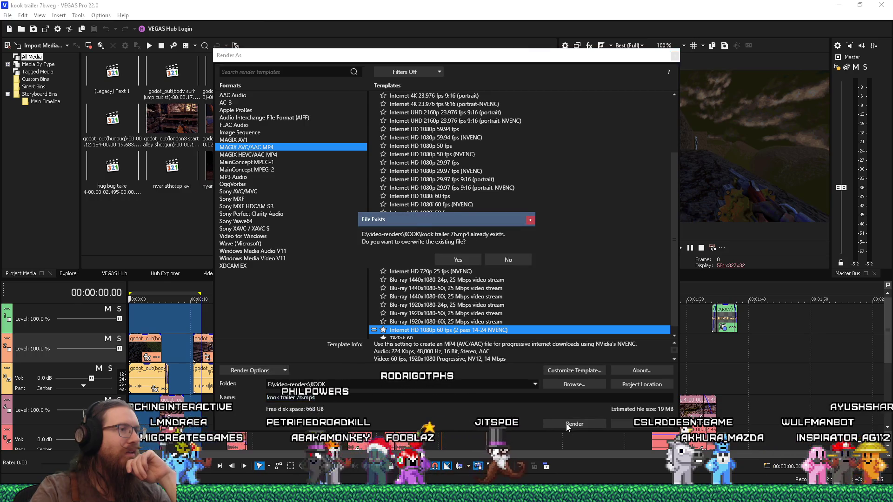
left_click(446, 260)
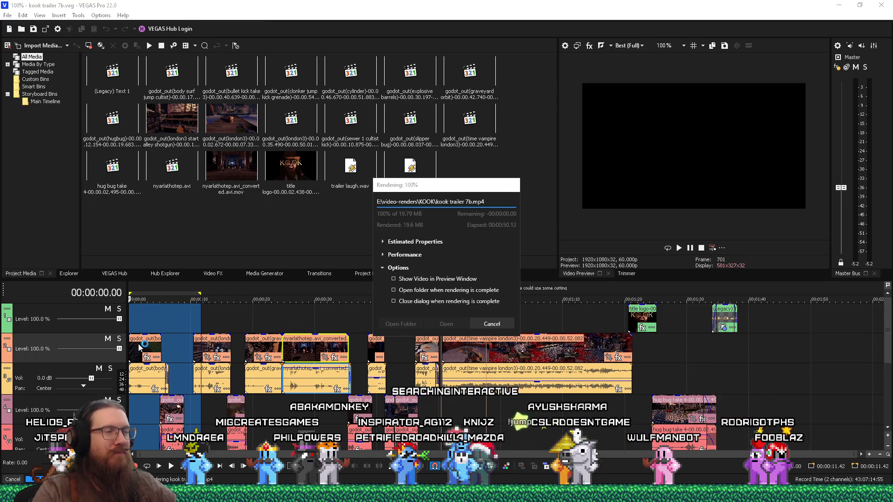
Step: Switch to the kook renders folder and play kook trailer 7b.mp4 in Media Player Classic
key("alt+Tab")
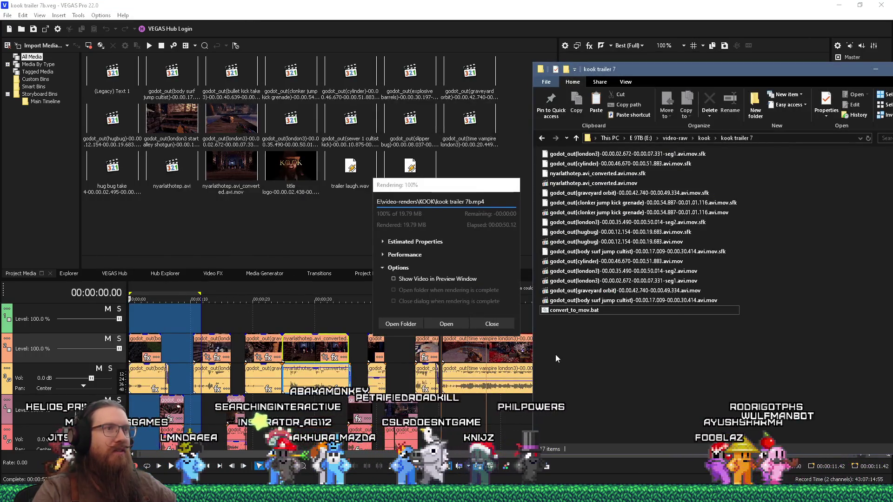
key("alt+Tab")
key("Tab")
key("Tab")
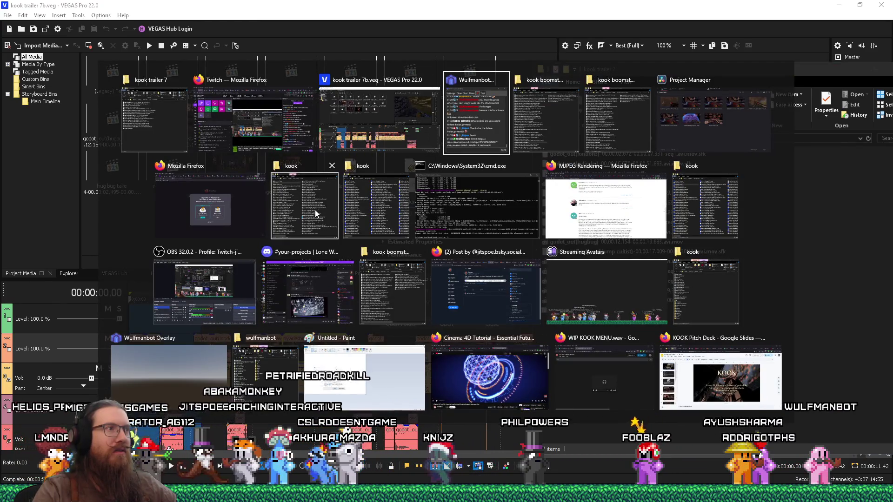
left_click(305, 204)
double_click(375, 141)
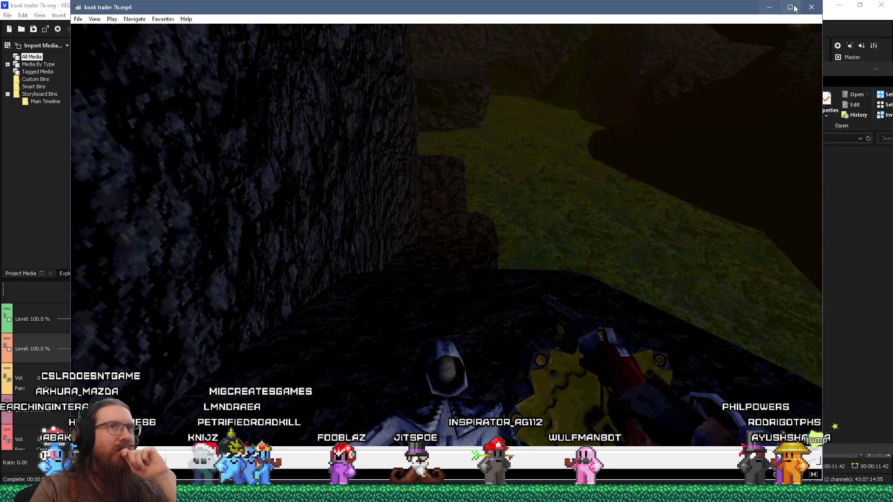
Step: Close the current playback and play test.mp4 for comparison
left_click(811, 7)
double_click(364, 144)
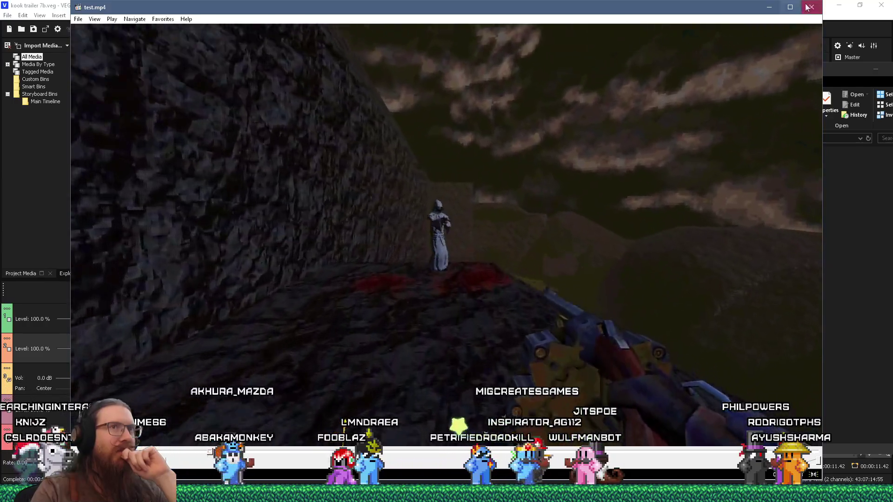
left_click(812, 7)
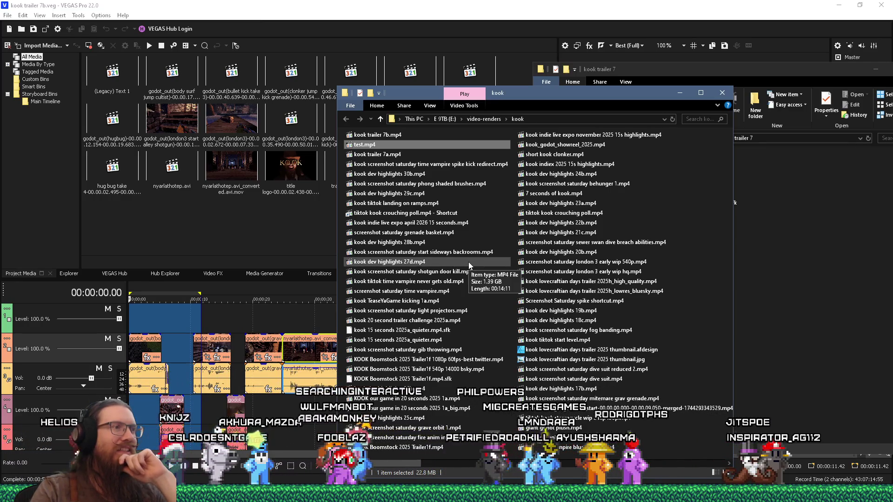
Step: Replay kook trailer 7b.mp4, then return to VEGAS's completed render dialog
left_click(382, 137)
double_click(382, 136)
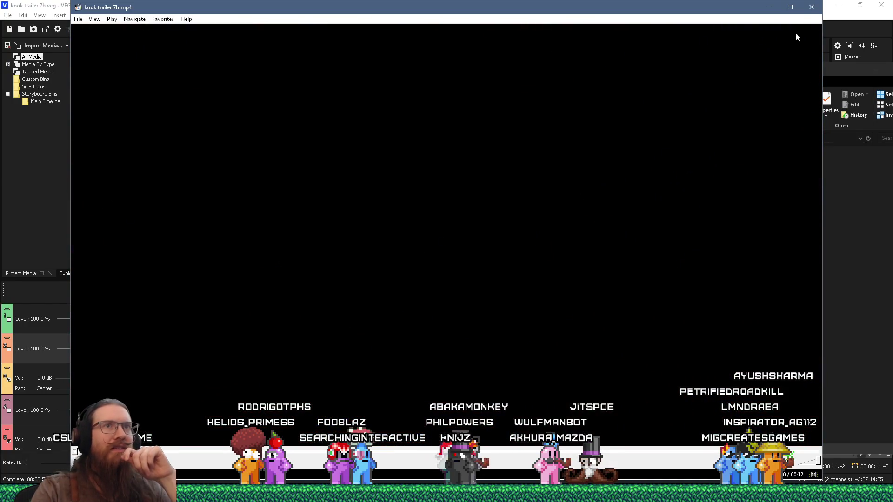
left_click(767, 8)
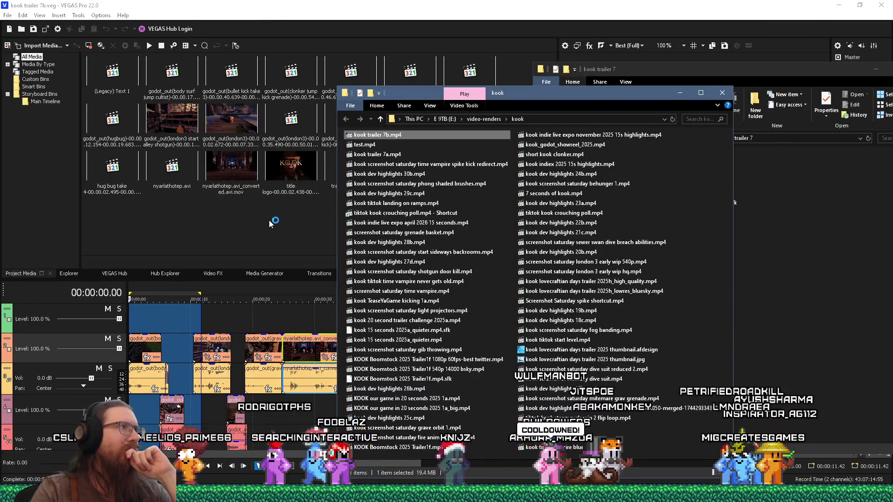
left_click(380, 13)
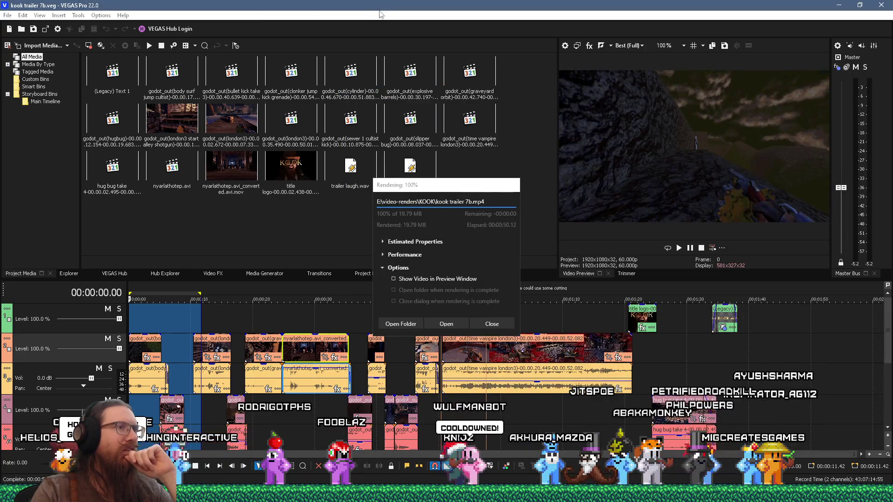
Step: Close the render summary, set the playhead to 00:00:01.57, and begin entering the notes path in Run
left_click(492, 324)
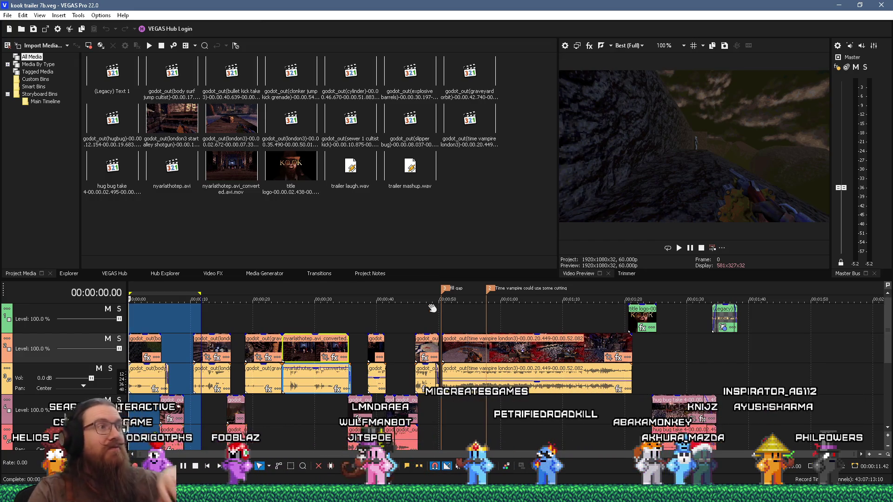
left_click(140, 317)
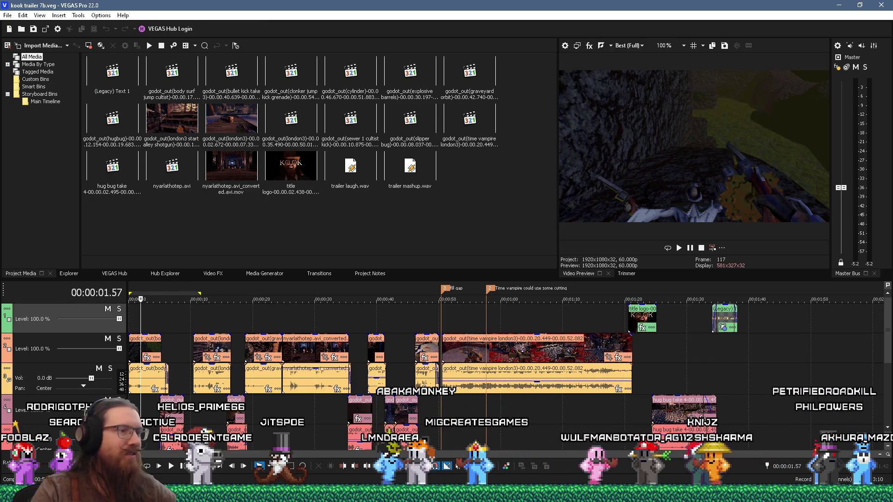
type("documents\\vegas_")
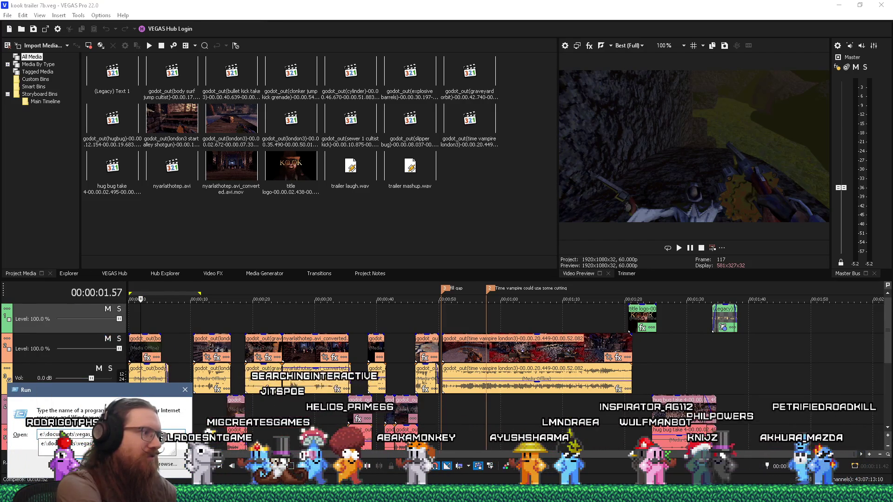
Step: Open vegas_notes.txt, find the 'Fix AVI too dark' tip (Levels, Computer RGB to Studio RGB), then return to VEGAS
key("Return")
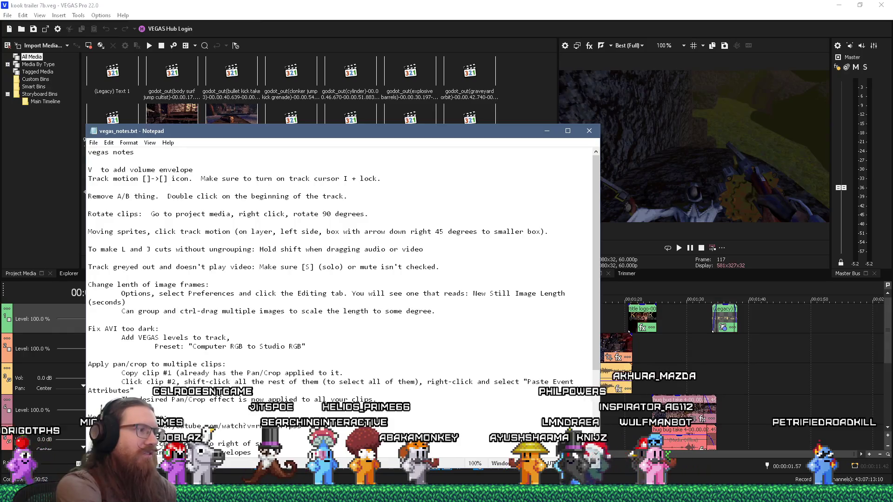
key("ctrl+End")
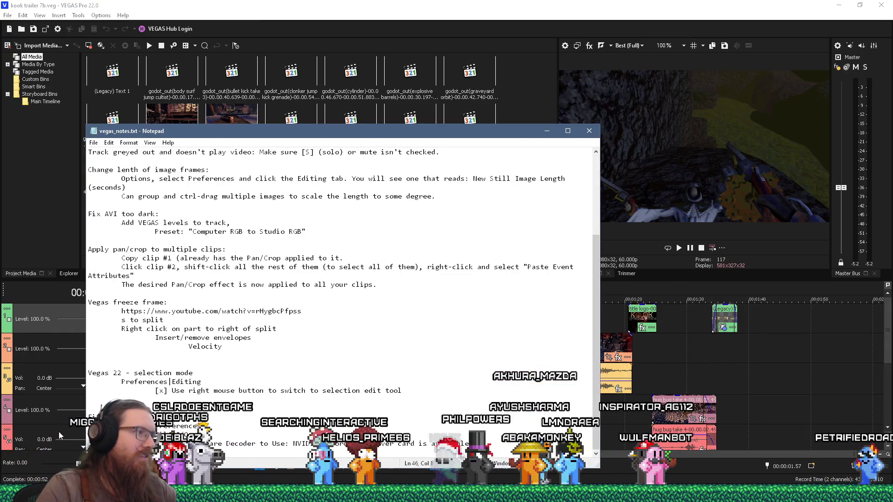
scroll(181, 375, "up", 4)
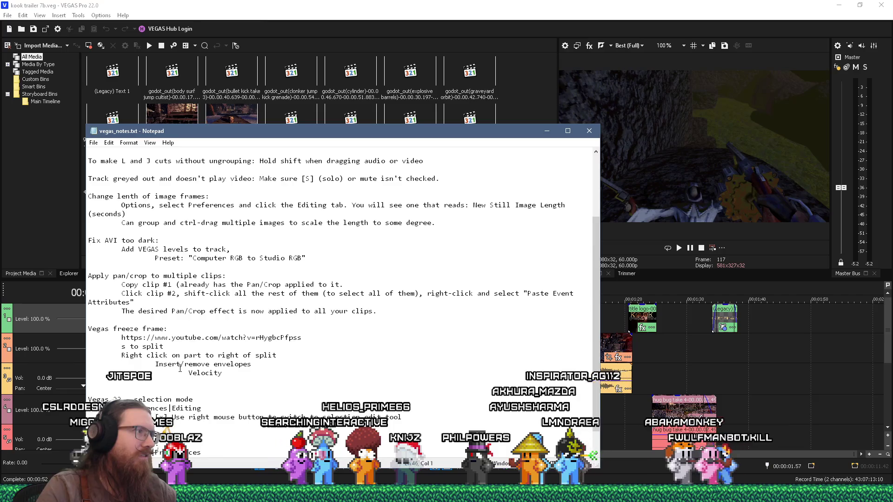
key("ctrl+Home")
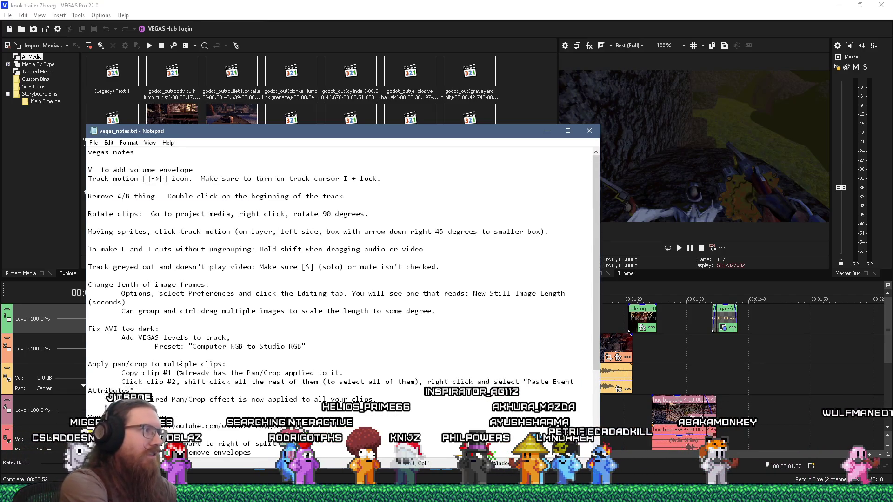
key("ctrl+f")
type("dar")
key("Escape")
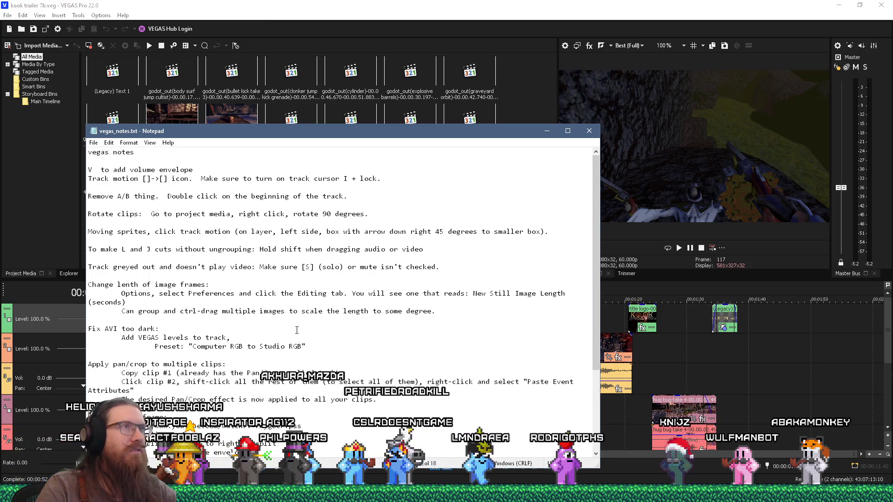
left_click(886, 329)
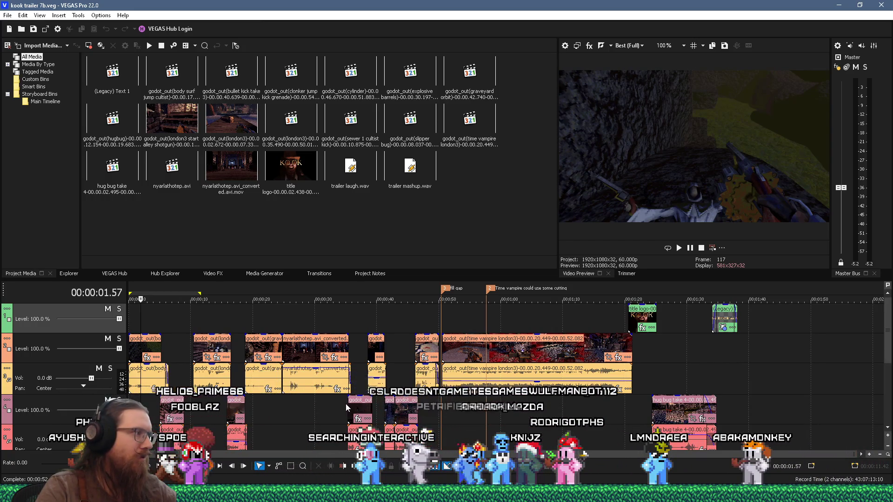
left_click(35, 357)
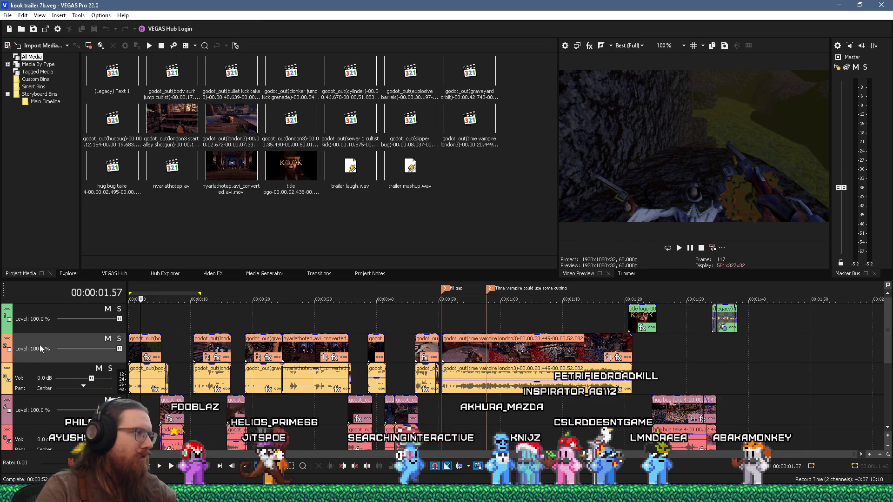
right_click(40, 348)
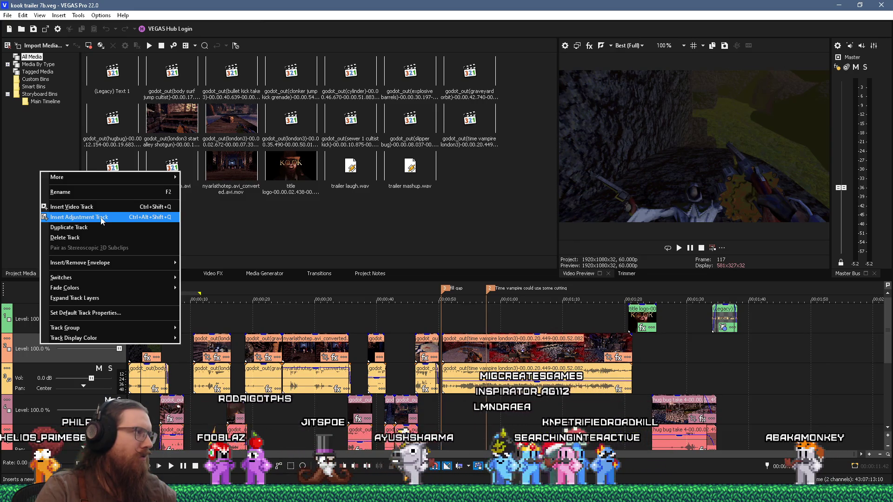
key("Return")
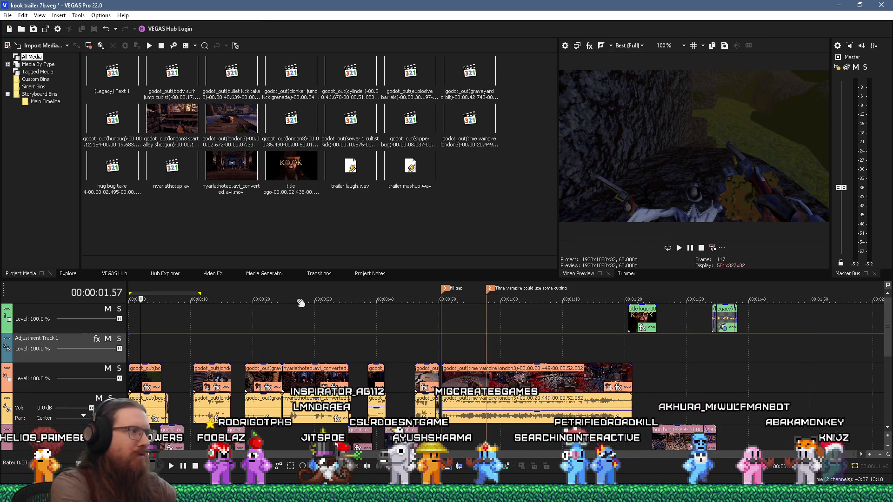
key("ctrl+z")
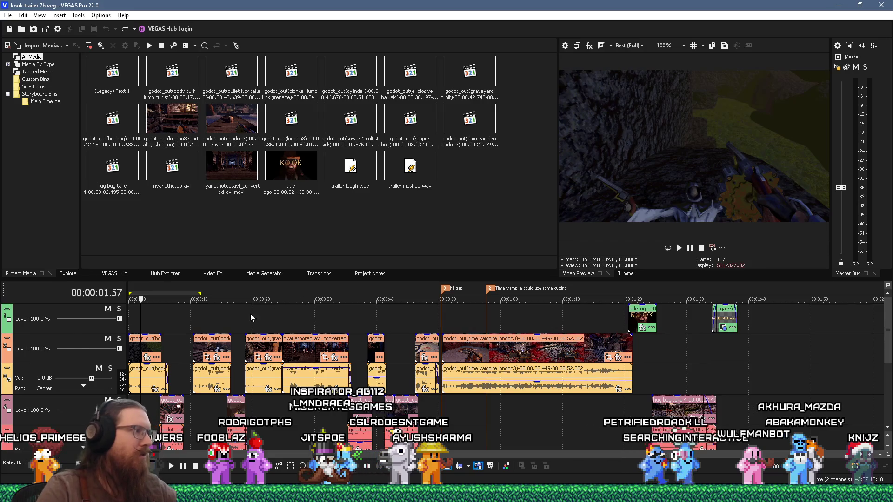
key("alt+Tab")
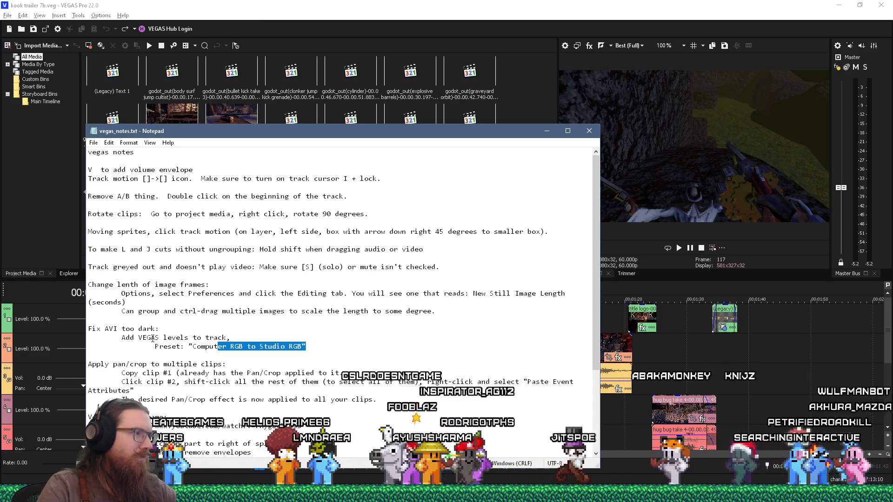
left_click(31, 355)
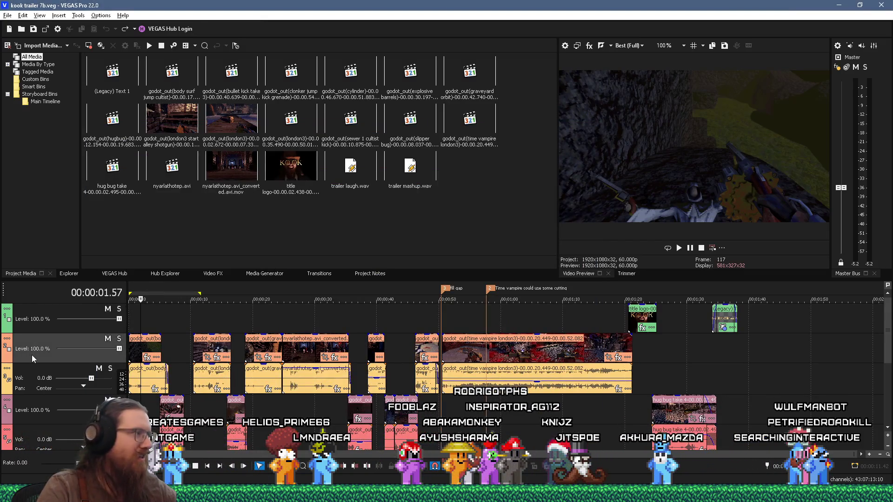
Step: Browse the Insert, View, Edit, Tools and Options menus, then open video track 2's options menu
left_click(58, 16)
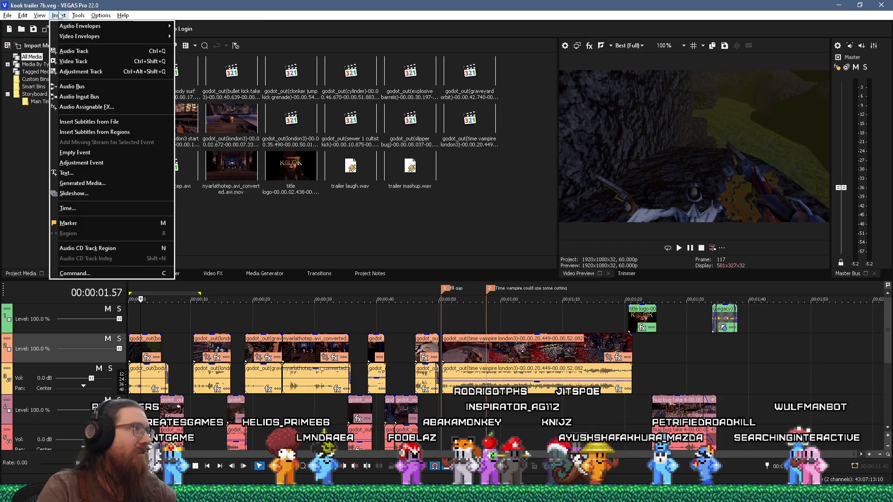
mouse_move(89, 37)
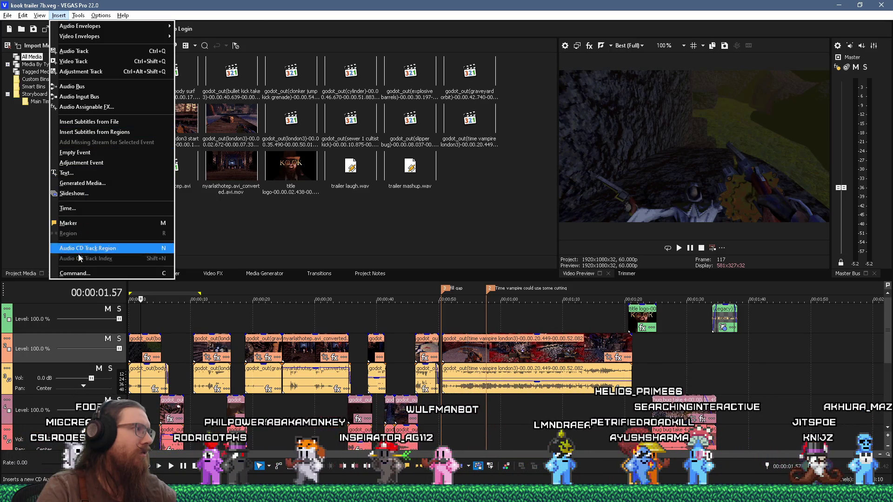
key("Escape")
left_click(42, 16)
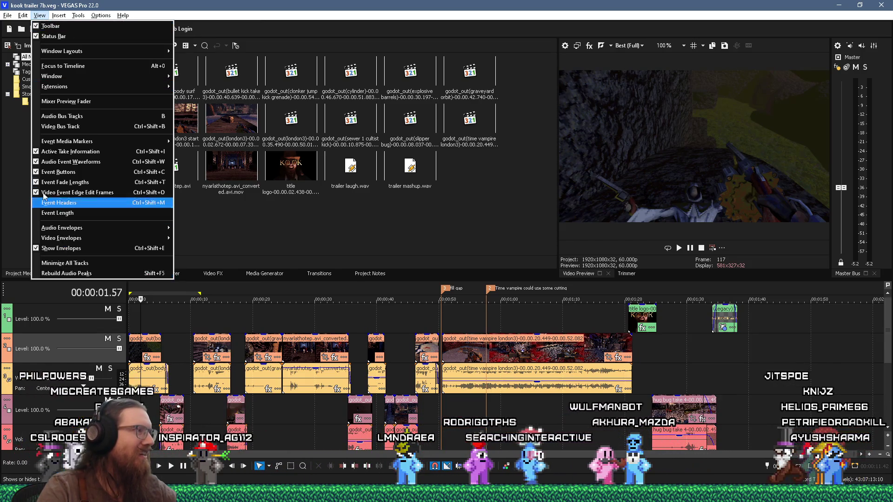
left_click(22, 16)
left_click(22, 16)
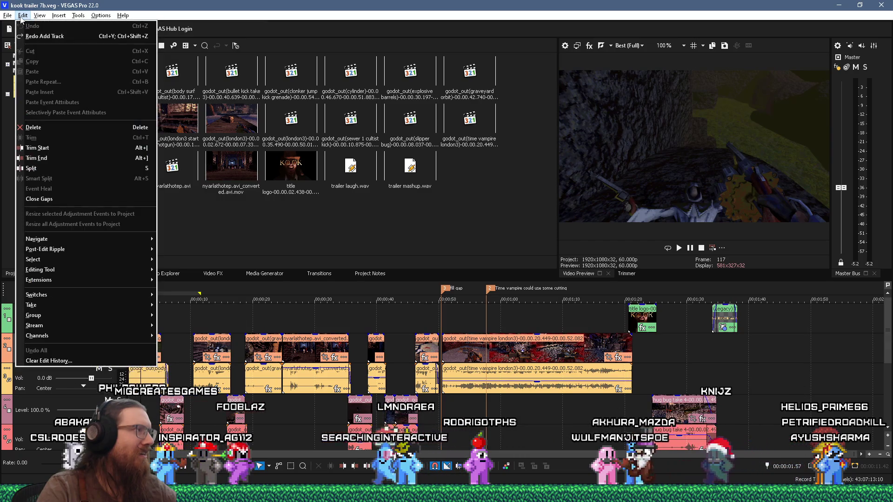
left_click(22, 16)
left_click(78, 15)
left_click(78, 16)
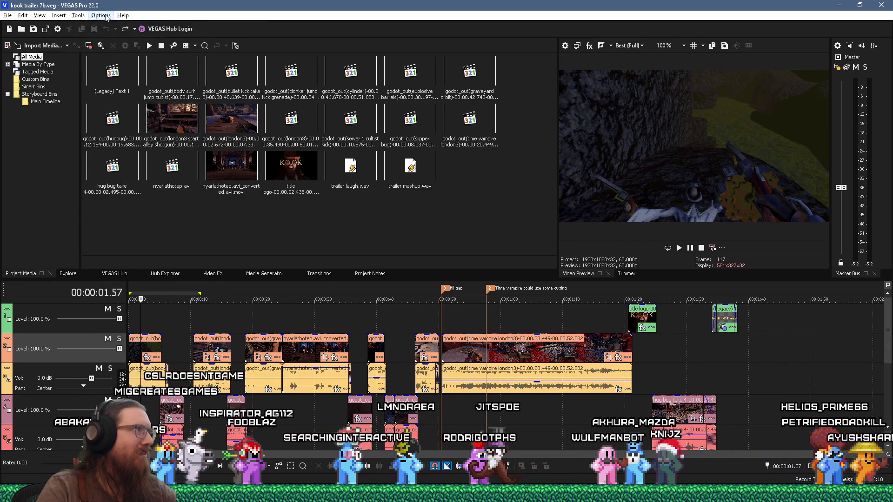
left_click(101, 15)
left_click(106, 18)
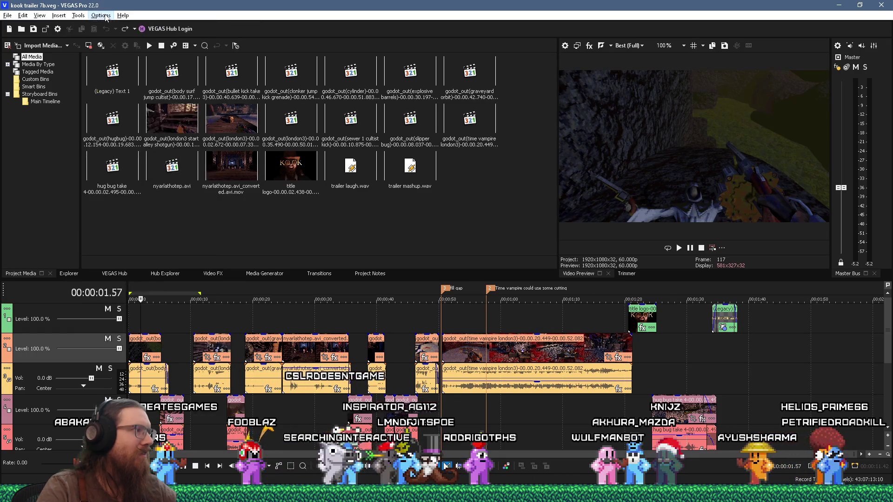
left_click(7, 340)
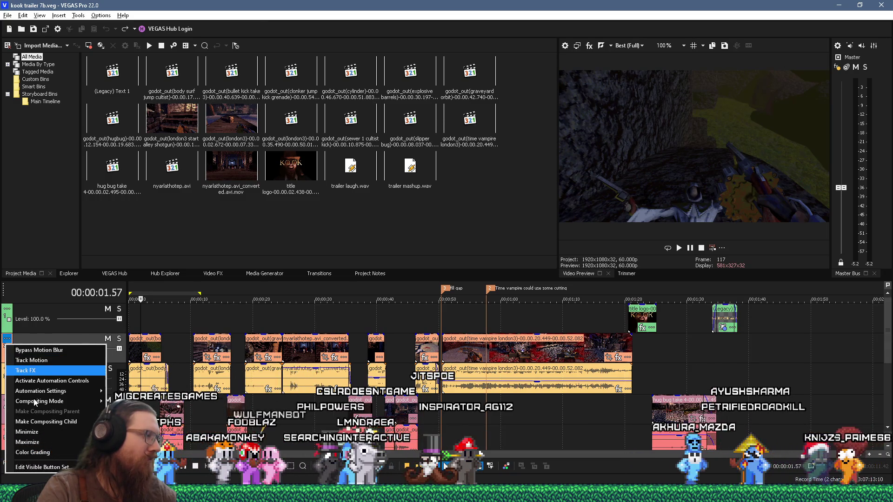
mouse_move(36, 402)
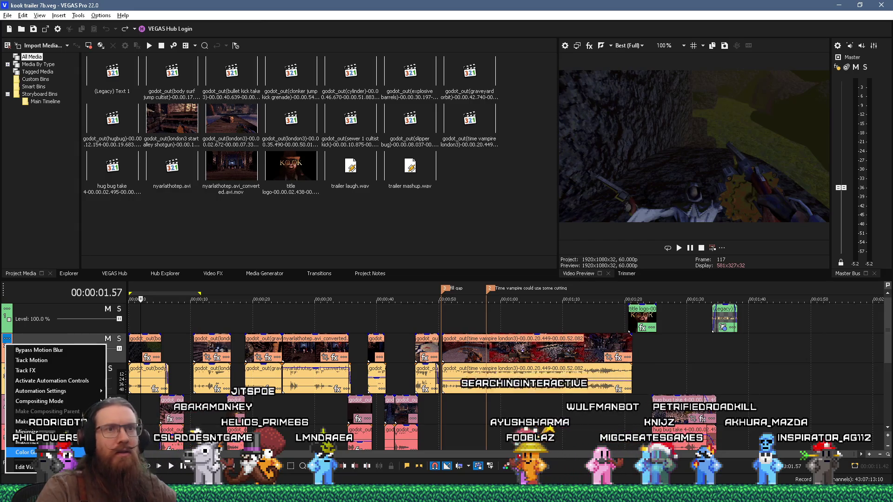
left_click(26, 339)
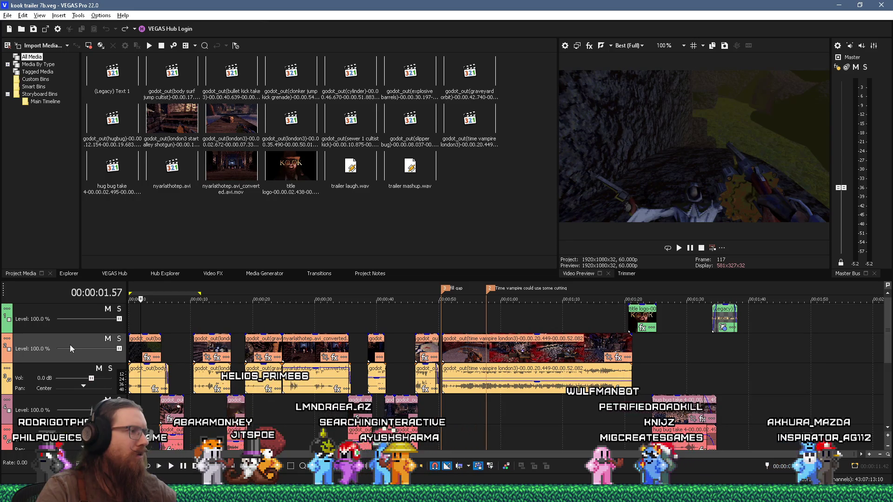
left_click(168, 330)
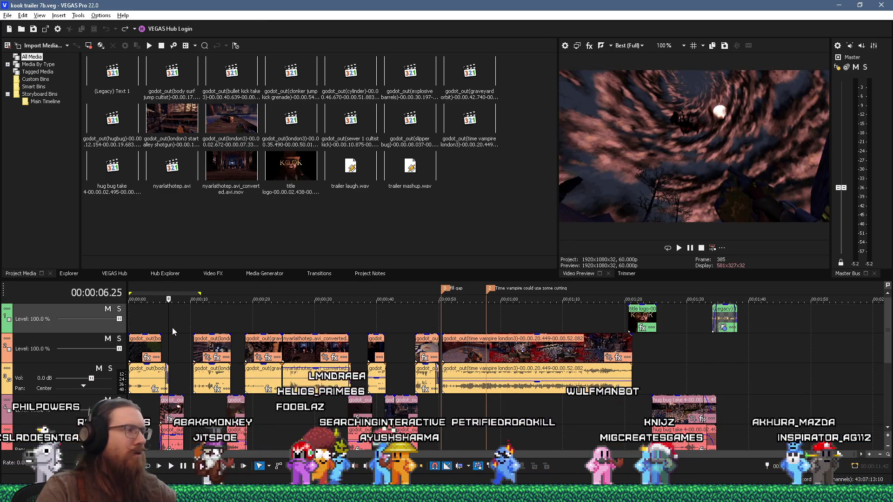
left_click(167, 339)
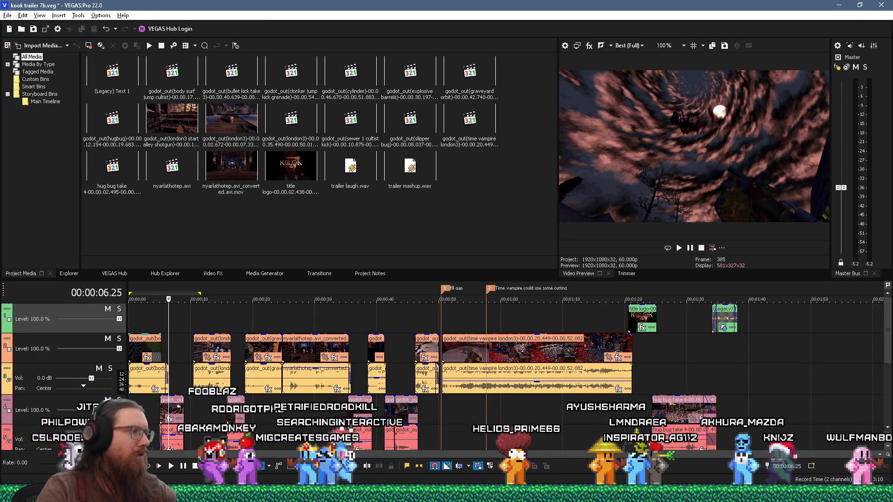
right_click(9, 414)
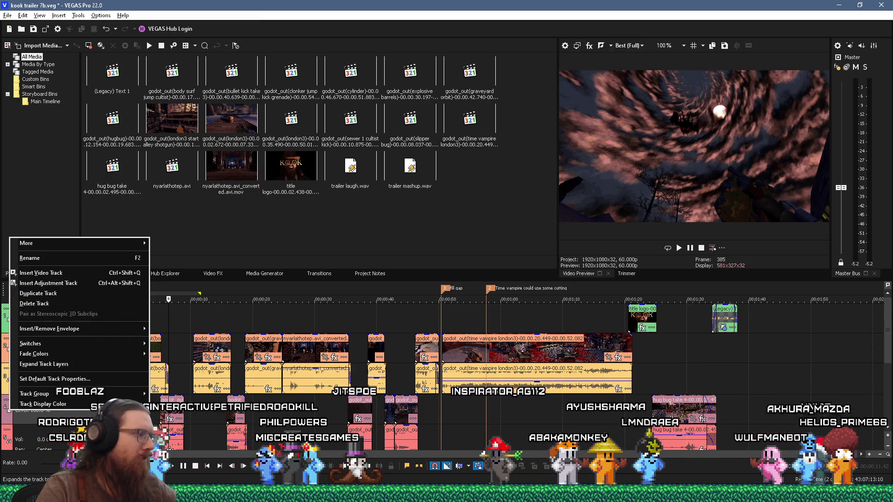
left_click(447, 494)
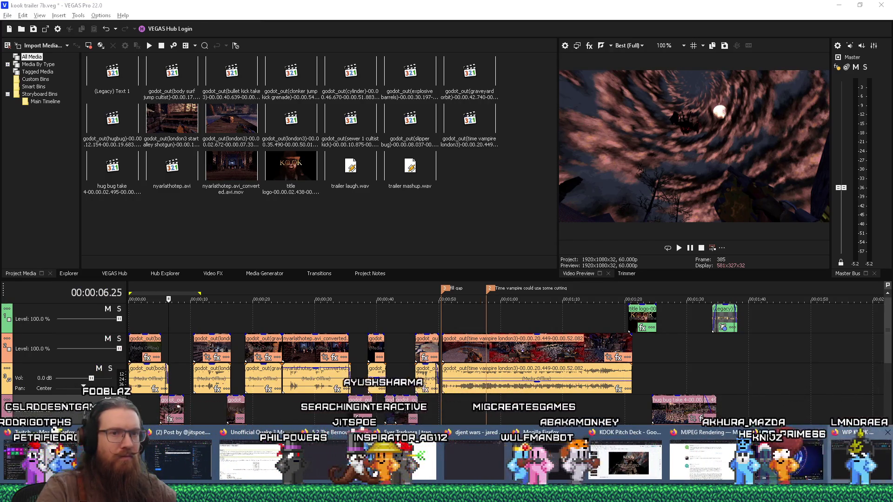
mouse_move(578, 460)
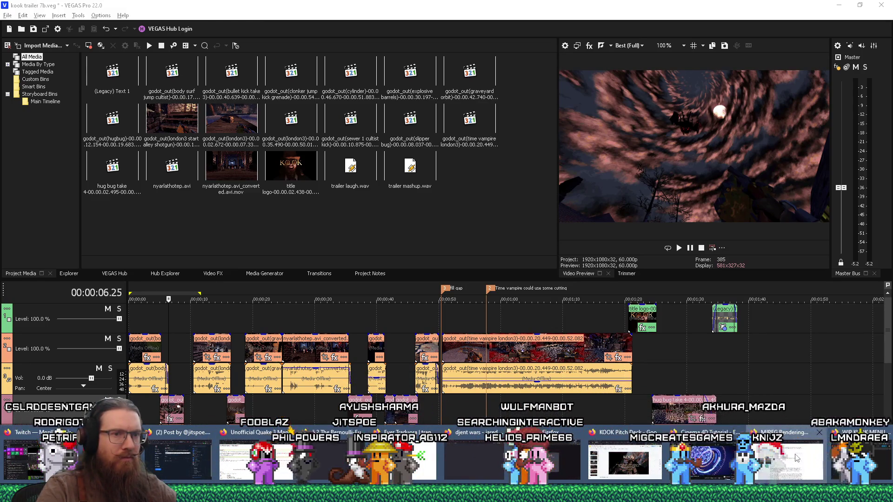
Step: Search the web for 'vegas levels computer rgb', checking the preset name in the notes midway
left_click(796, 458)
left_click(671, 39)
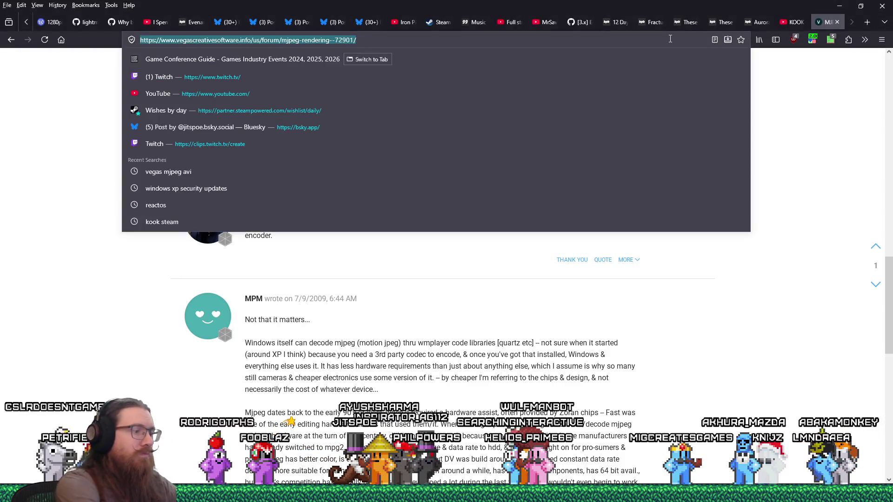
type("vegas levels")
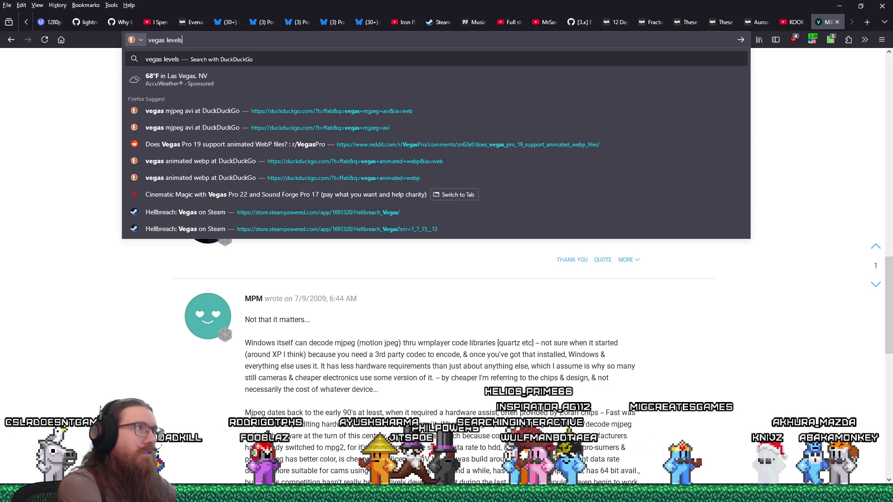
key("alt+Tab")
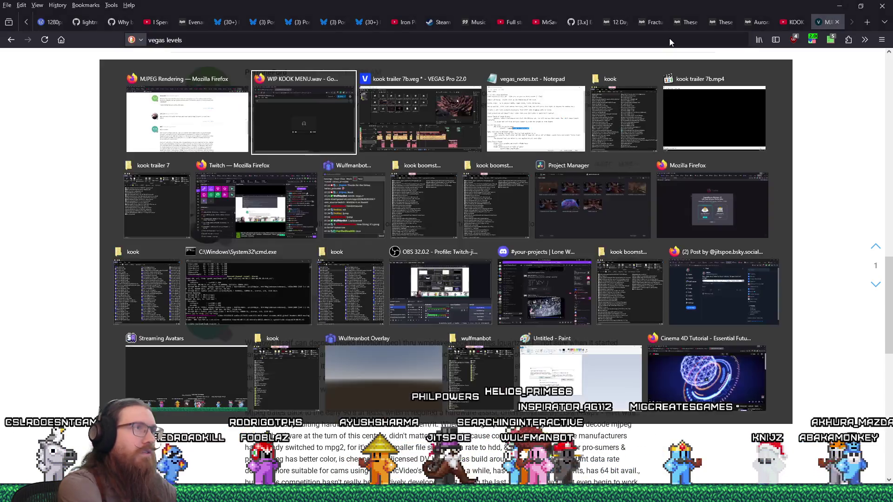
key("Tab")
key("Tab")
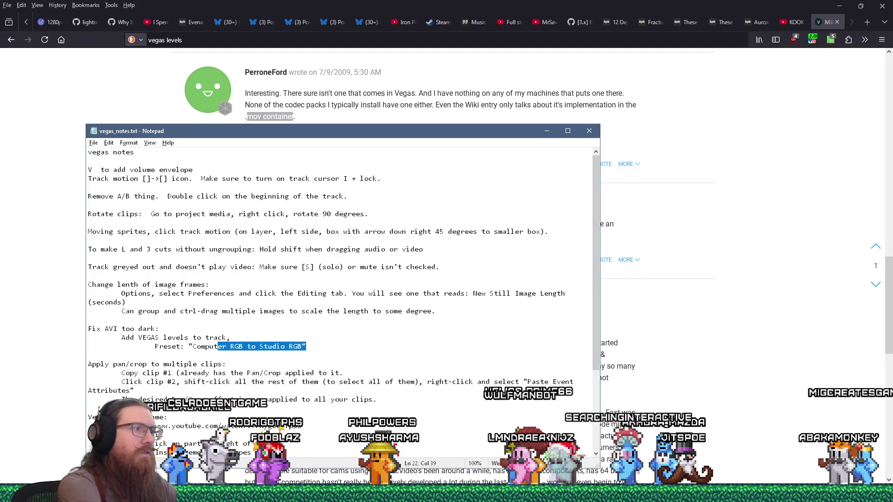
key("alt+Tab")
type("computer rgb")
key("Return")
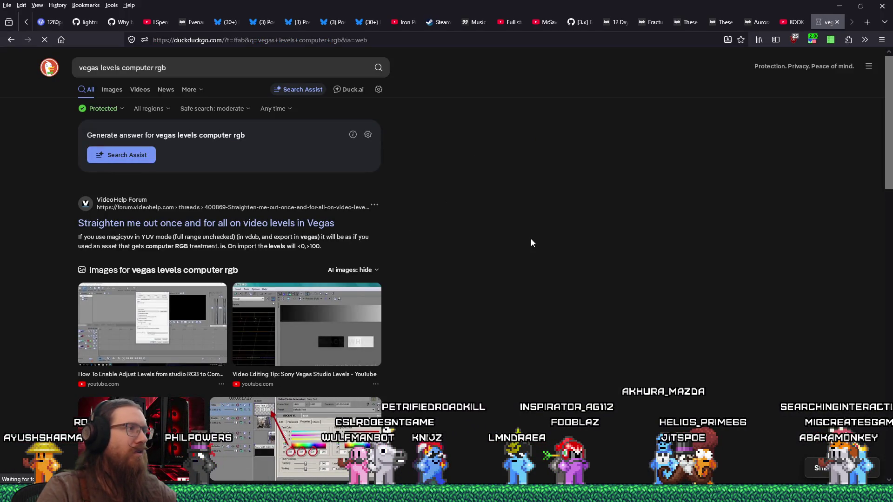
Step: Read the VideoHelp Forum thread on Vegas levels, then open the YouTube 'Sony Vegas Studio Levels' tip
scroll(585, 277, "down", 2)
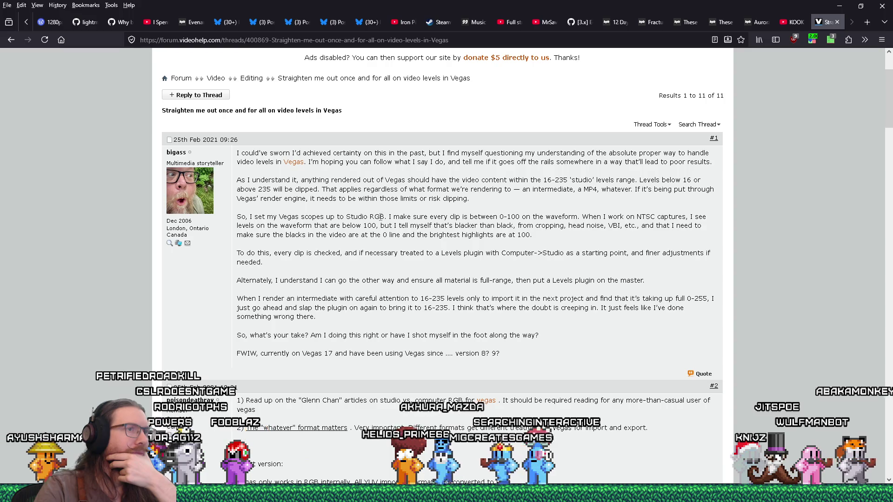
scroll(365, 215, "down", 3)
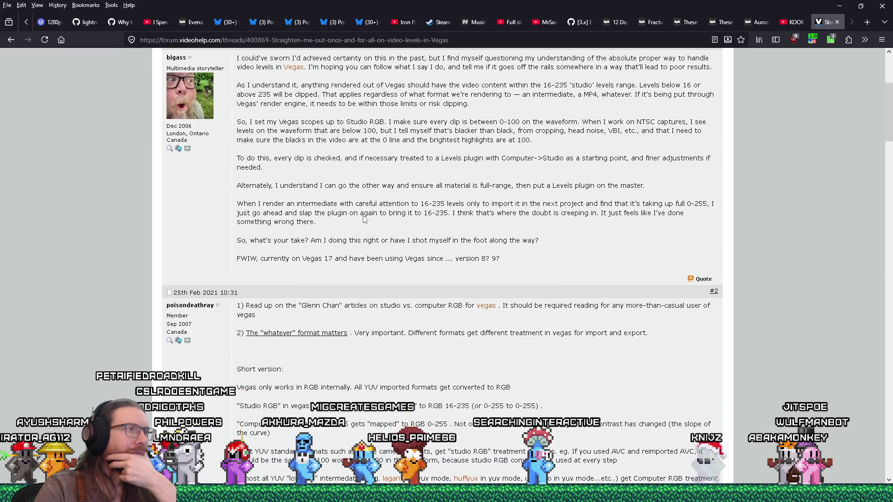
scroll(364, 218, "down", 15)
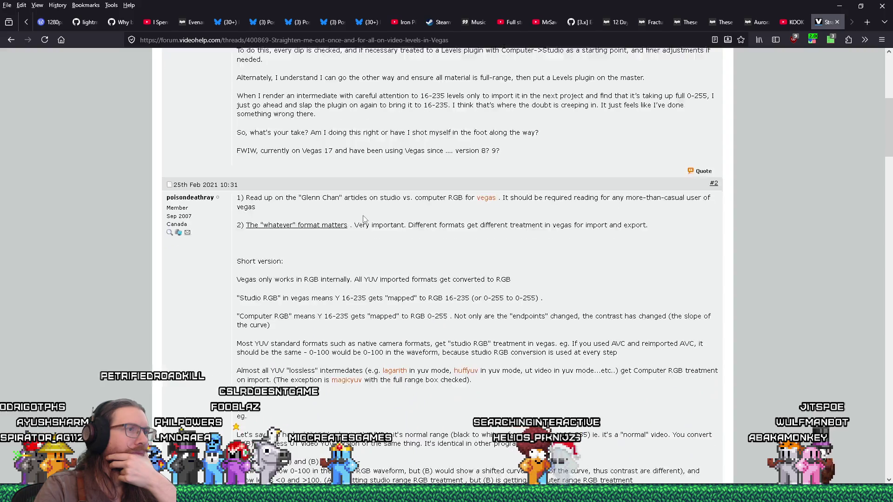
left_click(6, 42)
scroll(405, 314, "down", 4)
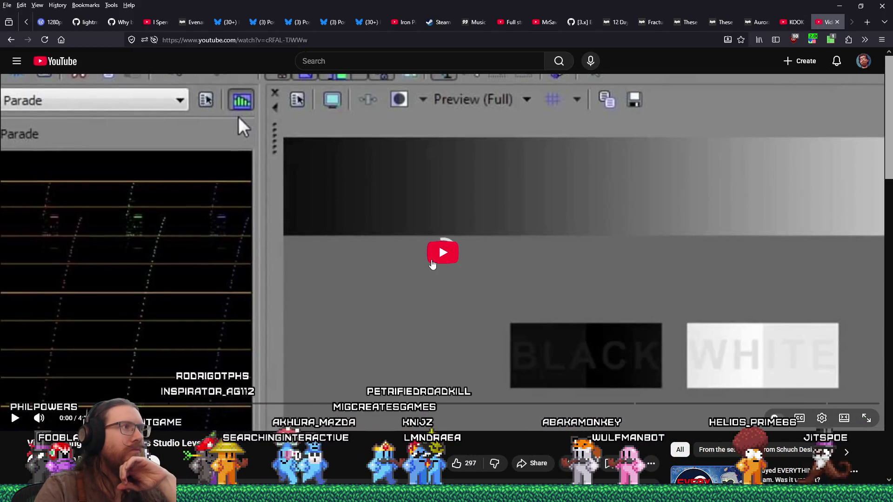
Step: Play the tutorial, skip ahead and pause near 3:02 on the Sony Levels plug-in, then return to VEGAS
left_click(432, 263)
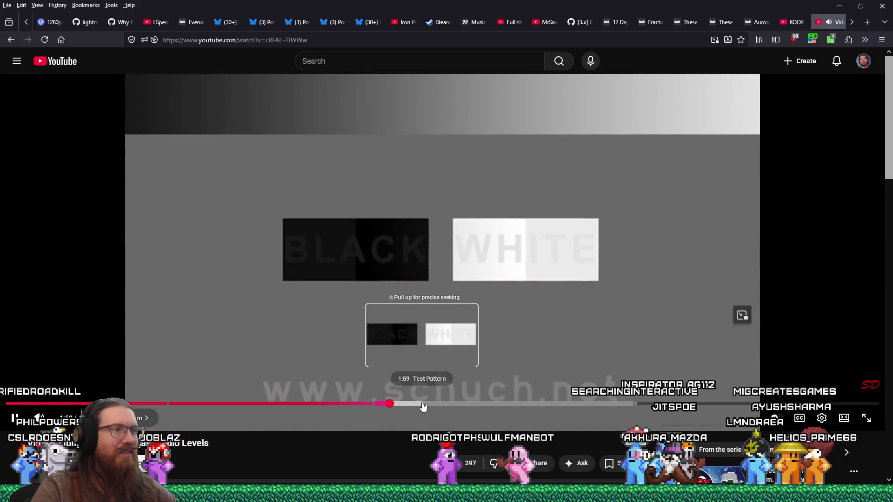
left_click(468, 404)
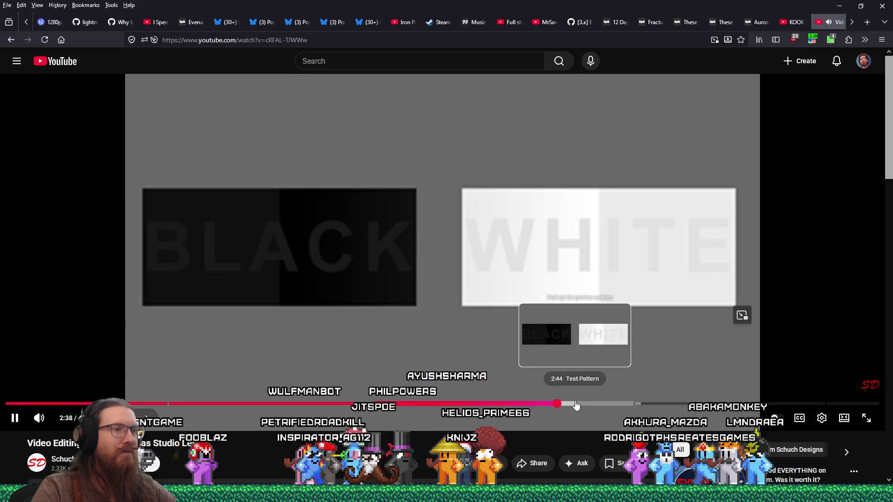
left_click_drag(589, 406, 612, 406)
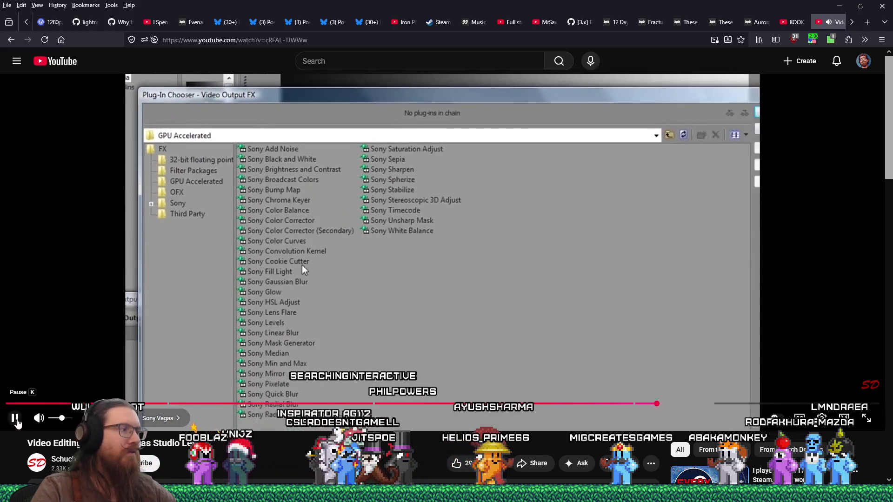
left_click(15, 418)
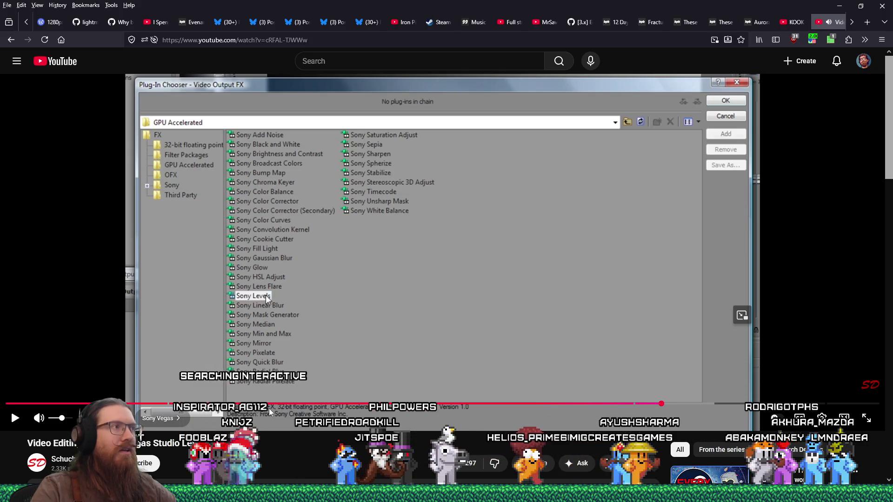
key("alt+Tab")
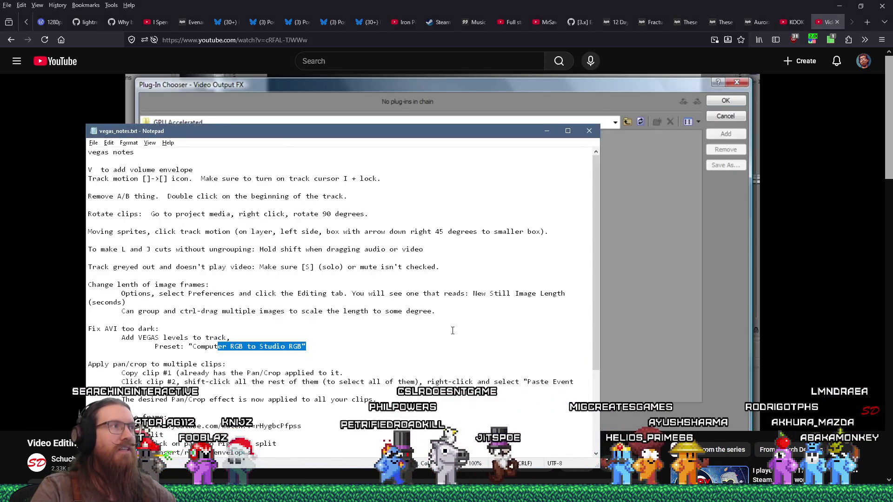
key("alt+Tab")
key("Tab")
key("Tab")
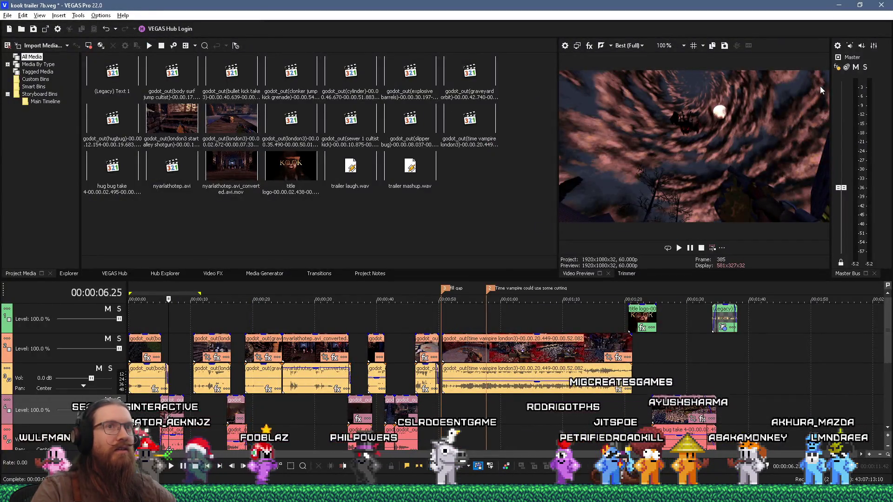
Step: Inspect the Master bus FX chain, close it, and switch back to the paused YouTube tutorial
left_click(838, 66)
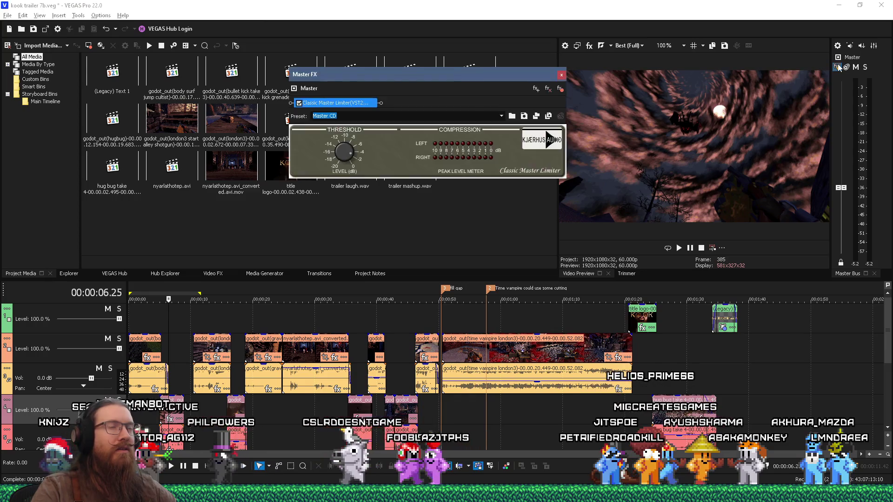
left_click(560, 72)
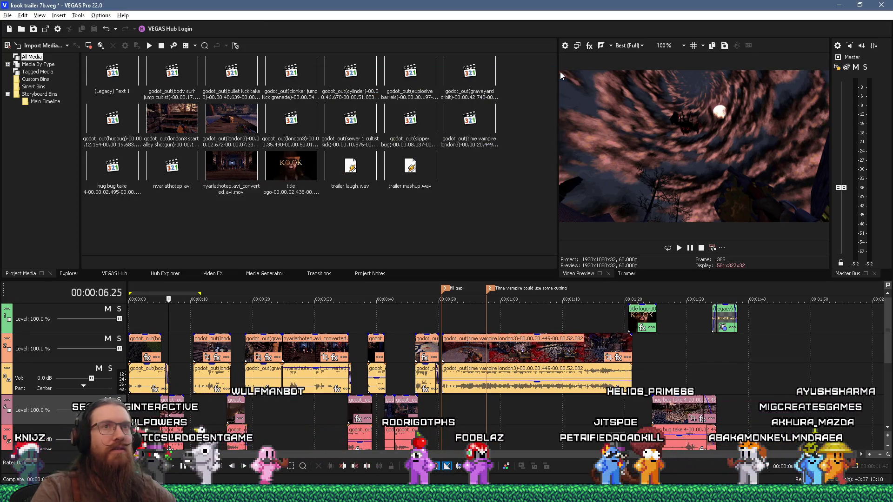
key("alt+Tab")
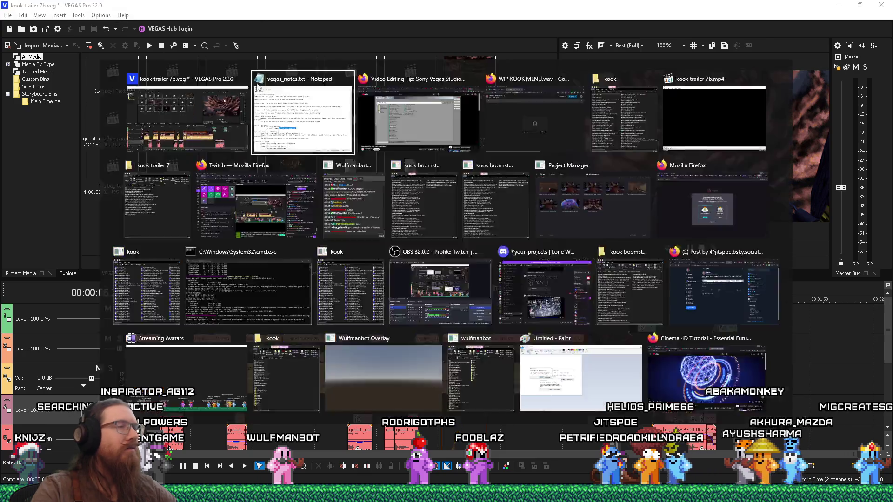
key("alt+Tab")
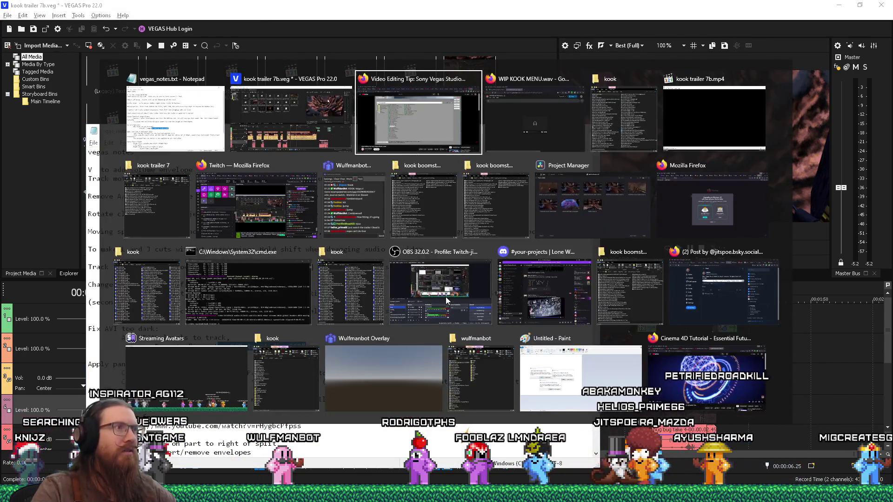
key("alt+Tab")
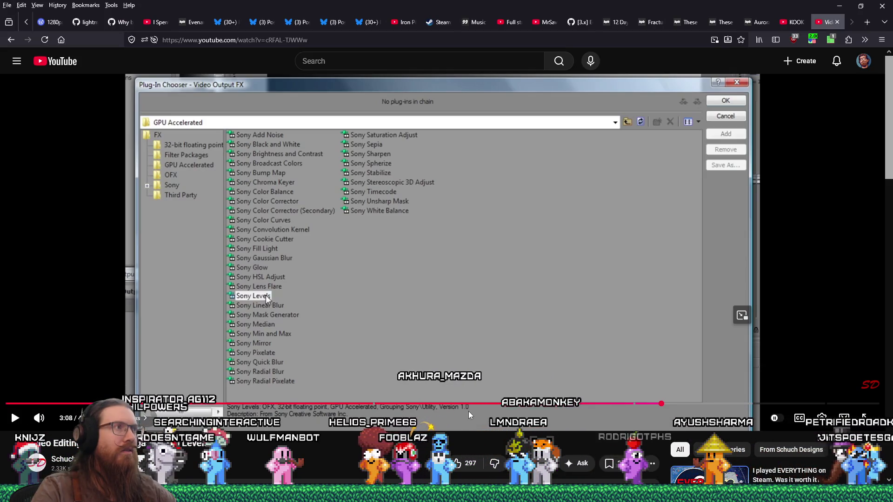
Step: Rewind the YouTube tutorial slightly and resume playback toward the plug-in chooser
left_click(645, 405)
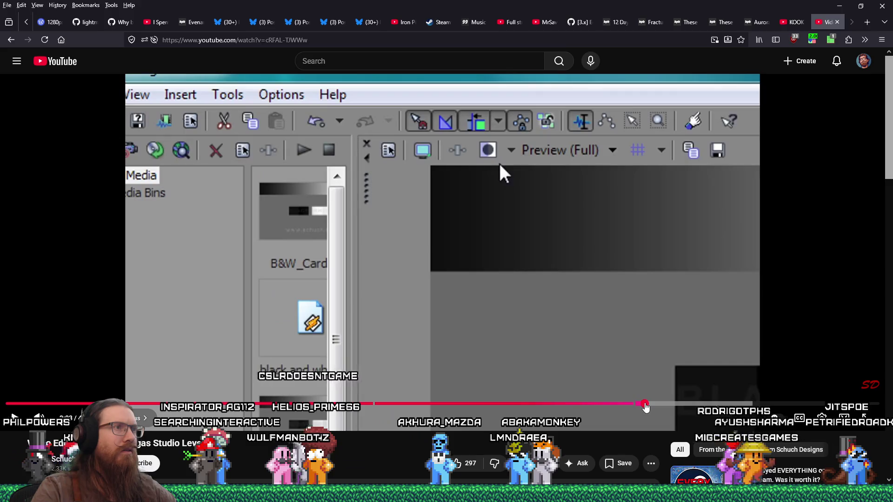
left_click(15, 419)
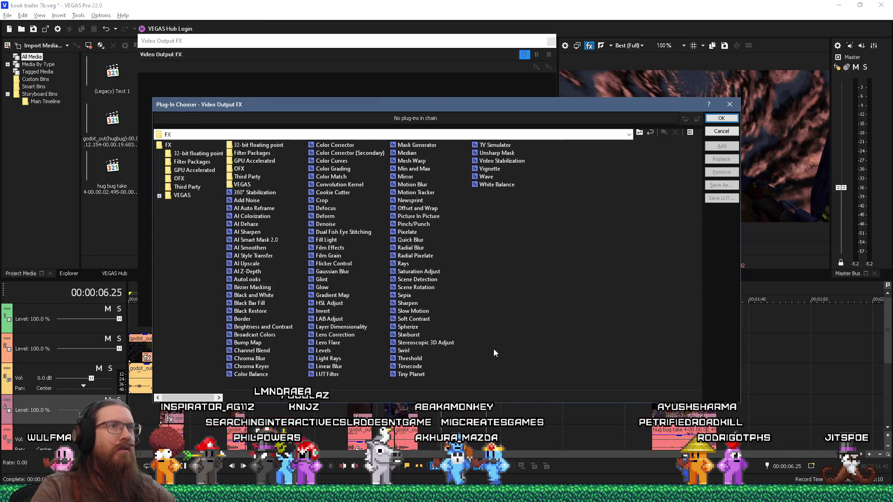
Step: In vegas_notes.txt, add an 'Alternatively' line and change the keyword to '(keyword: gamma, sRGB)'
key("alt+Tab")
key("alt+shift+Tab")
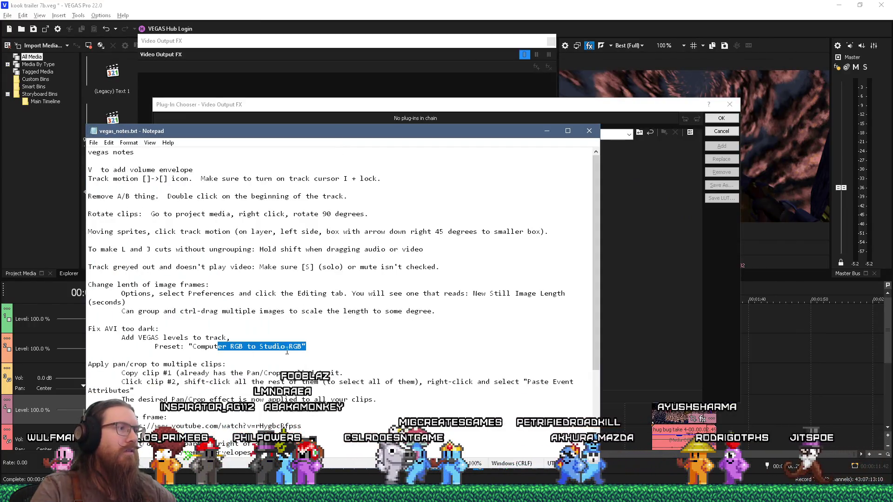
key("End")
key("Return")
key("Tab")
type("Alte")
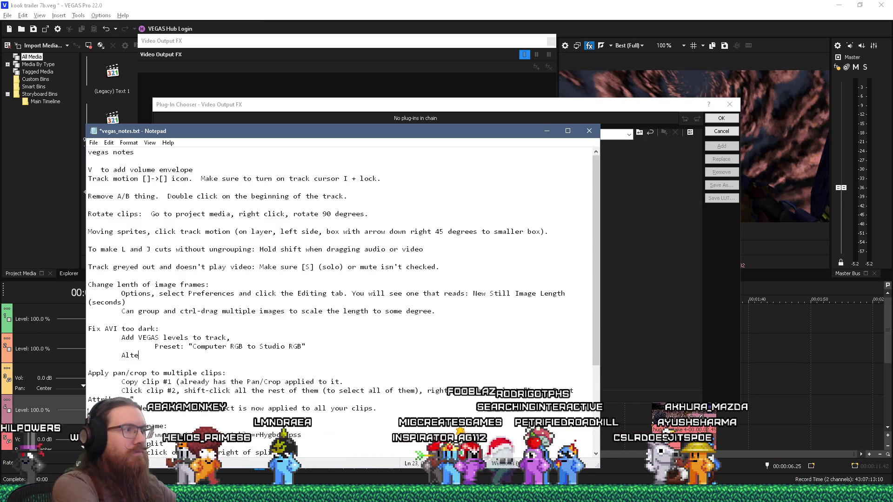
type("rnatively:")
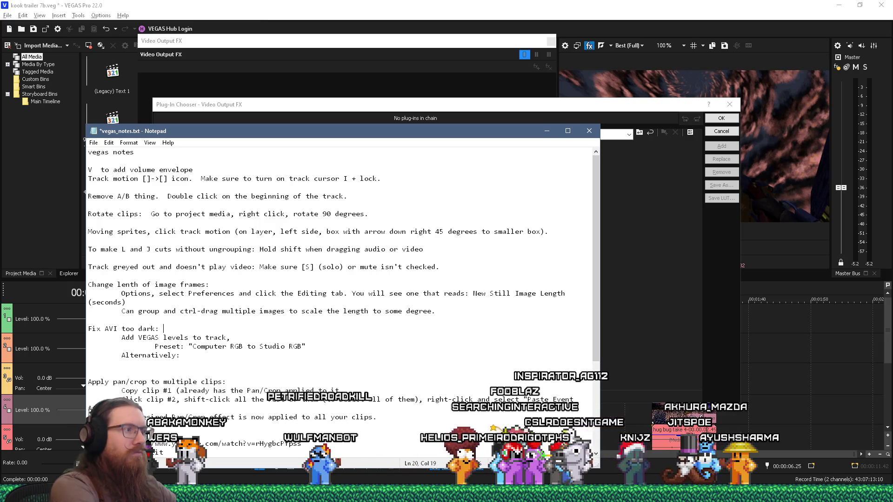
key("Tab")
type("(keyword: gamma)")
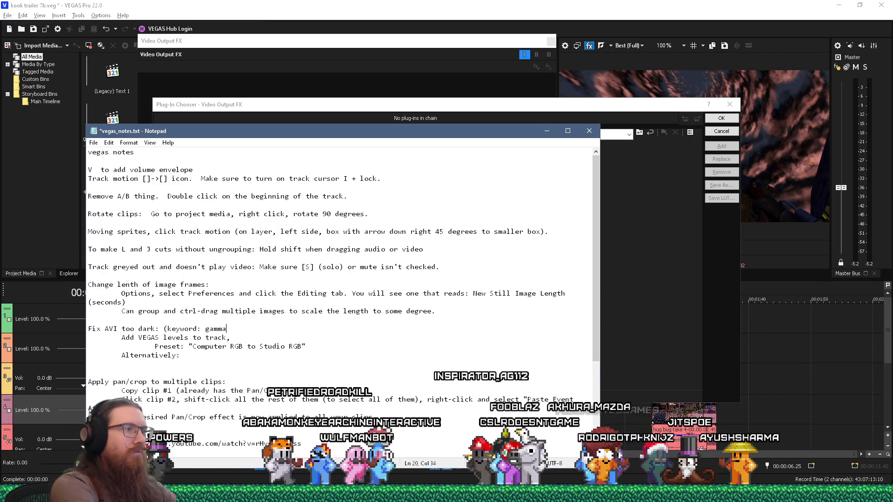
key("BackSpace")
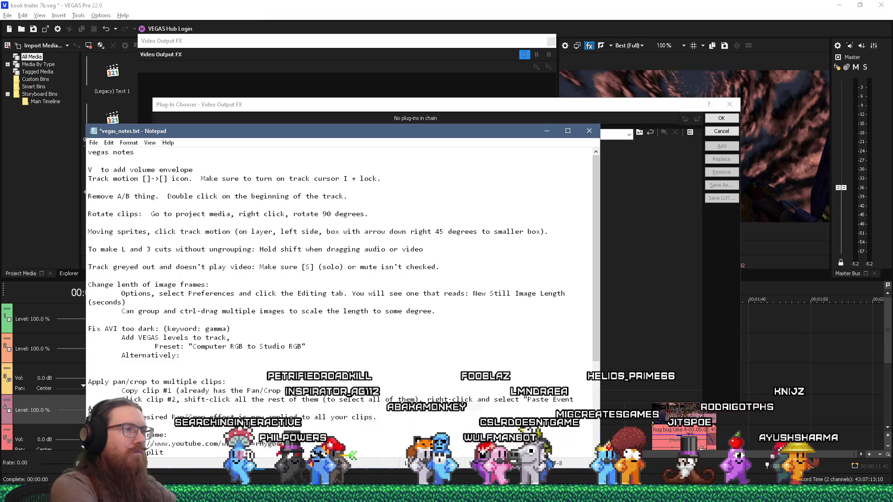
type(", sRGB)")
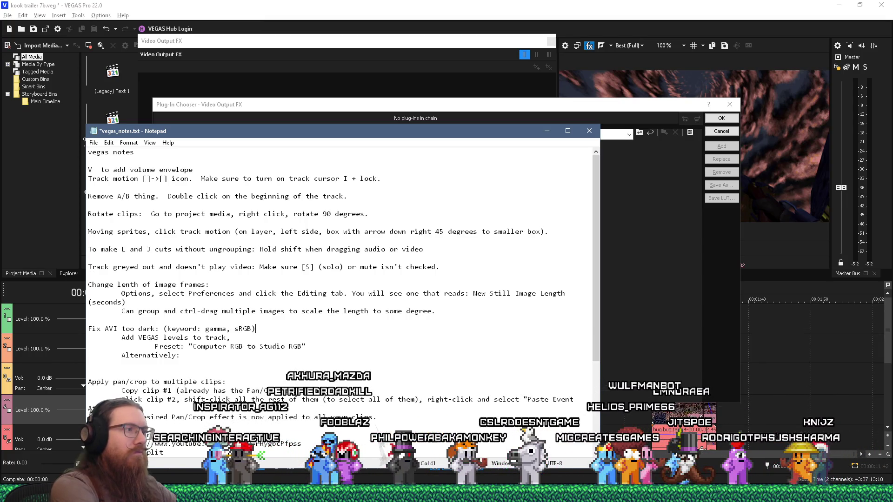
key("Down")
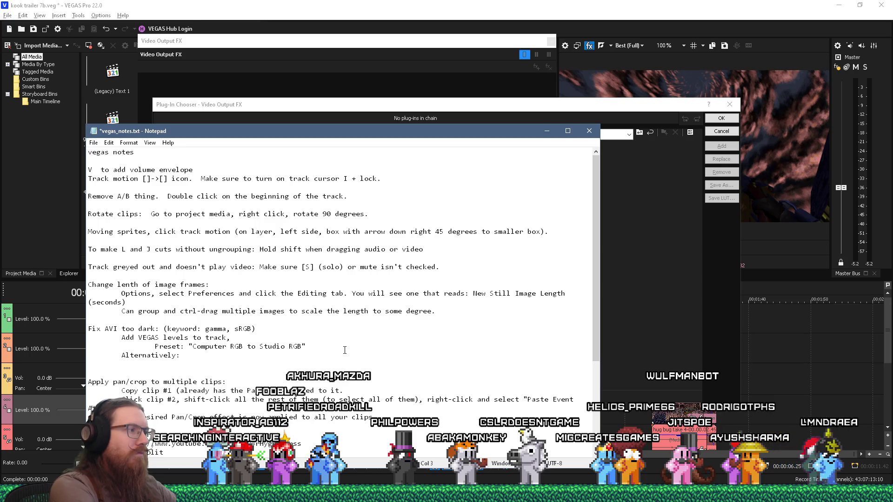
Step: Write the step 'Click the [fx] button above the video preview.' under Alternatively
key("alt+Tab")
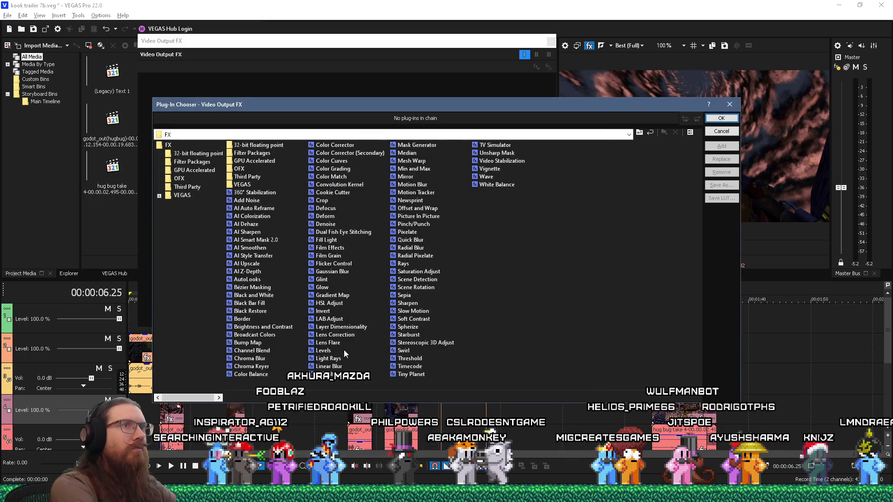
key("alt+Tab")
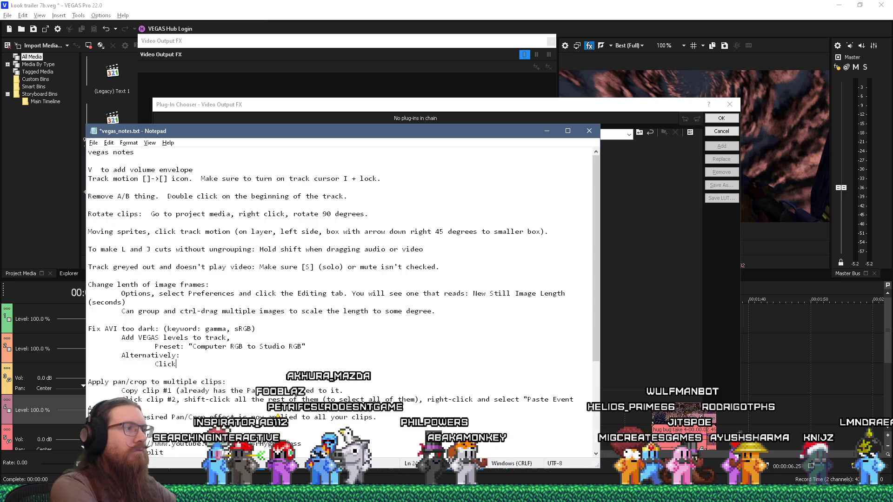
type(" the [fx] button a")
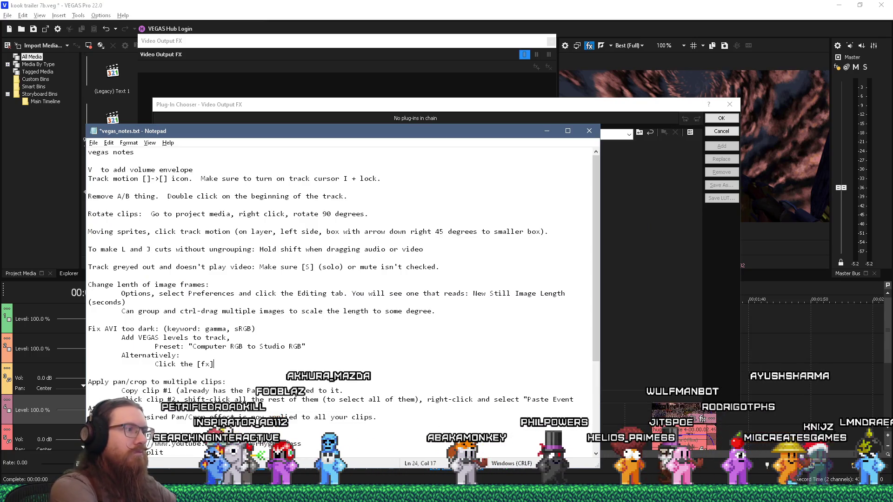
type("bov")
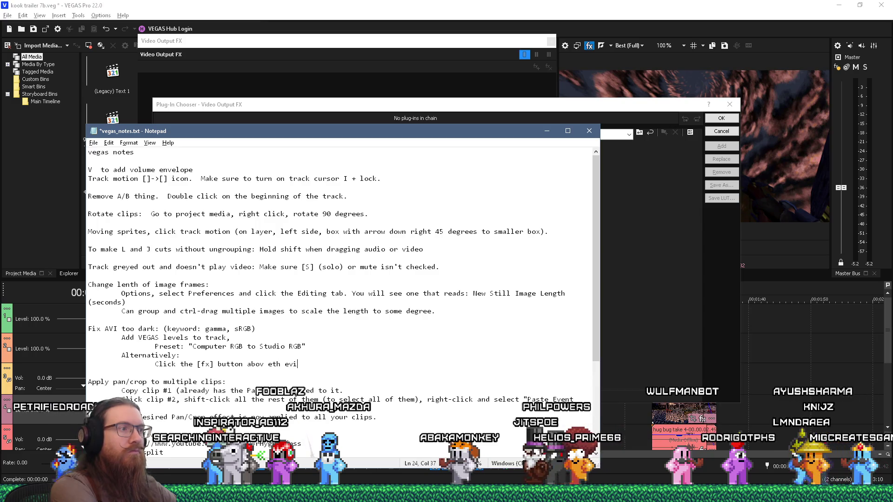
key("BackSpace")
type("e the vied")
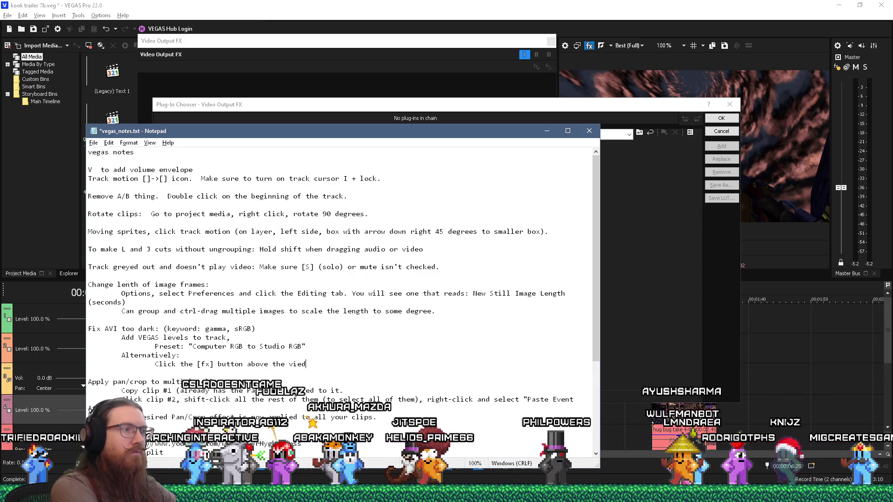
type("eo preview.")
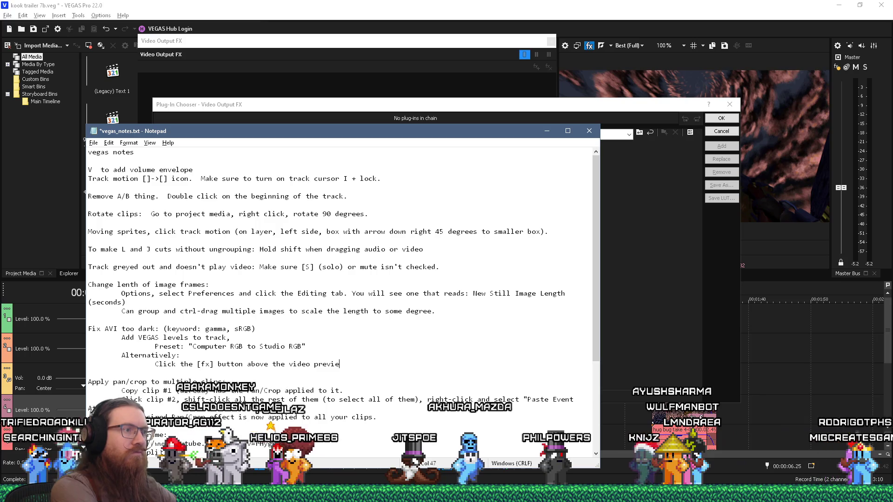
key("Return")
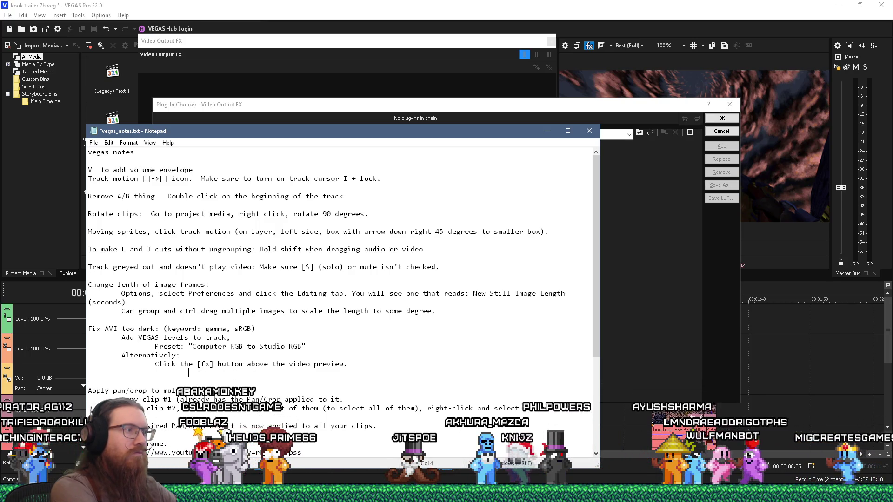
Step: Compare VEGAS's effect chooser with the tutorial and start the next note line 'Select VEGAS'
key("alt+Tab")
key("alt+Tab")
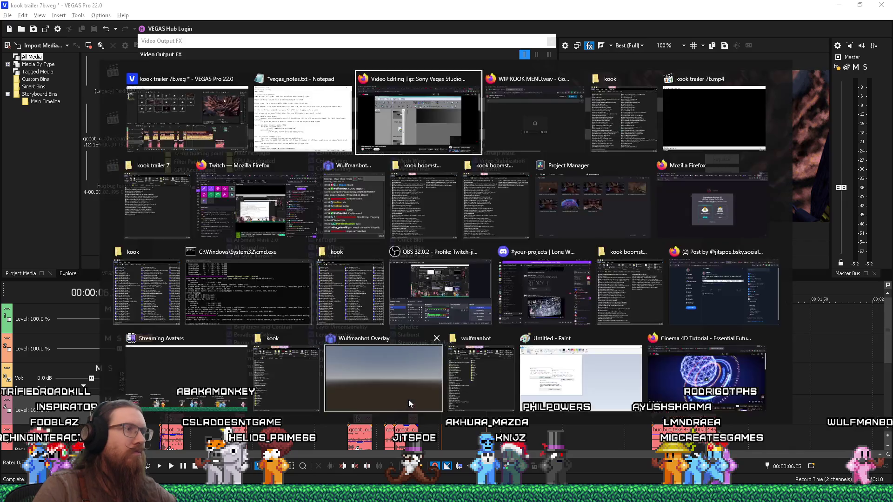
left_click(459, 147)
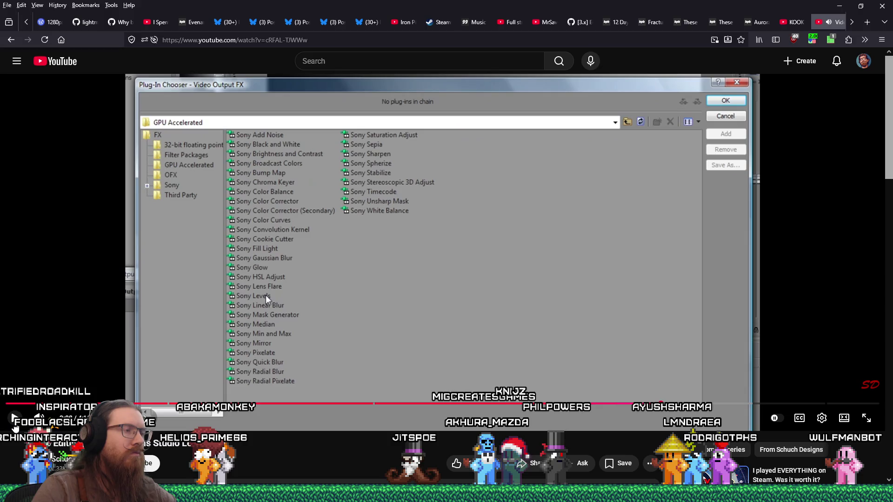
key("alt+Tab")
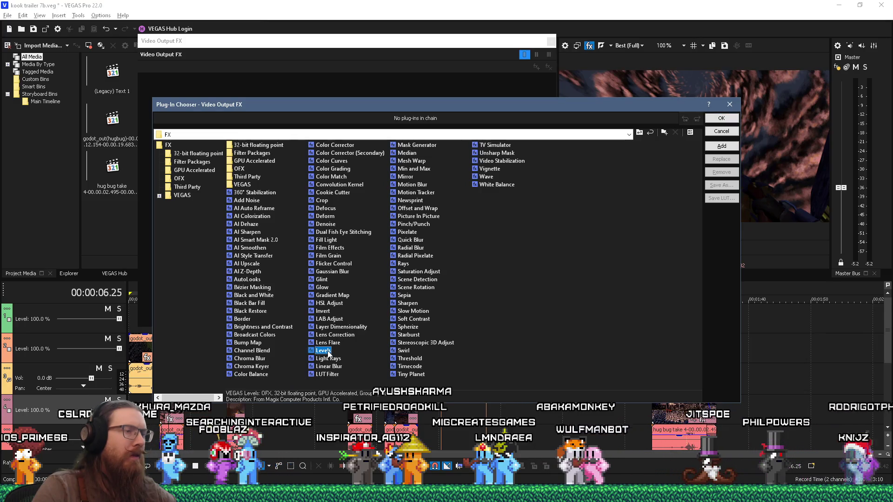
key("alt+Tab")
key("alt+Tab")
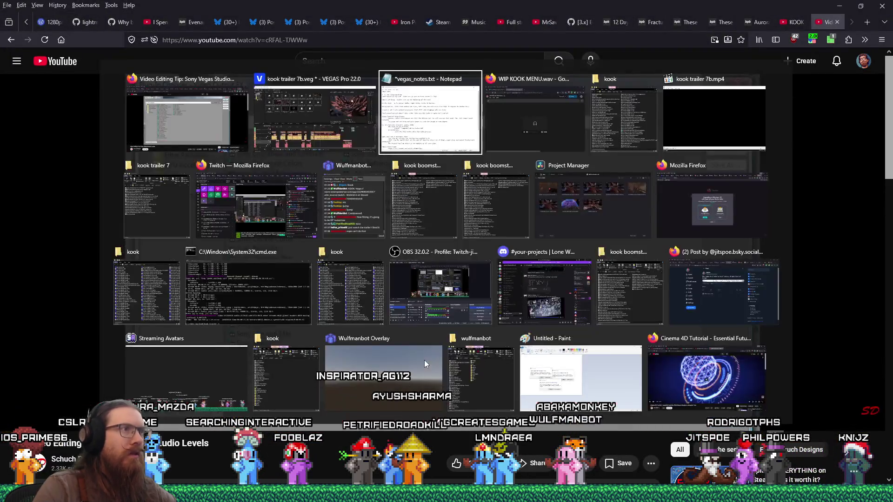
type("Se")
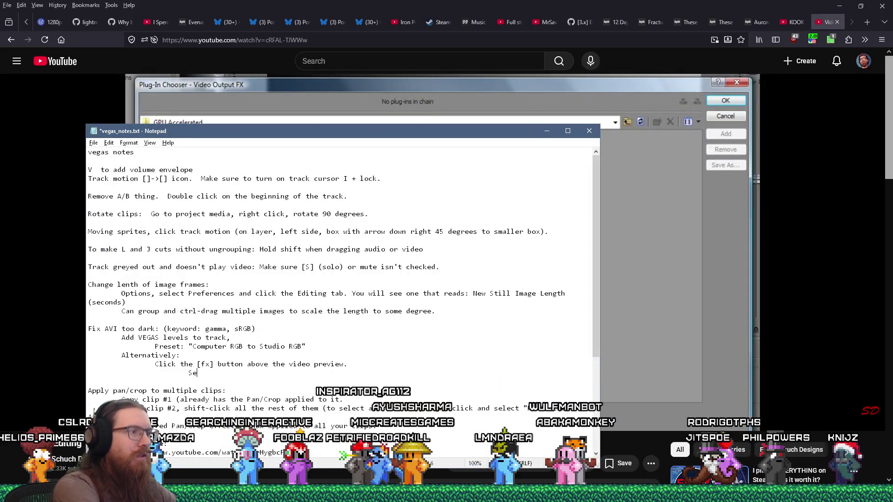
type("lect VEGAS")
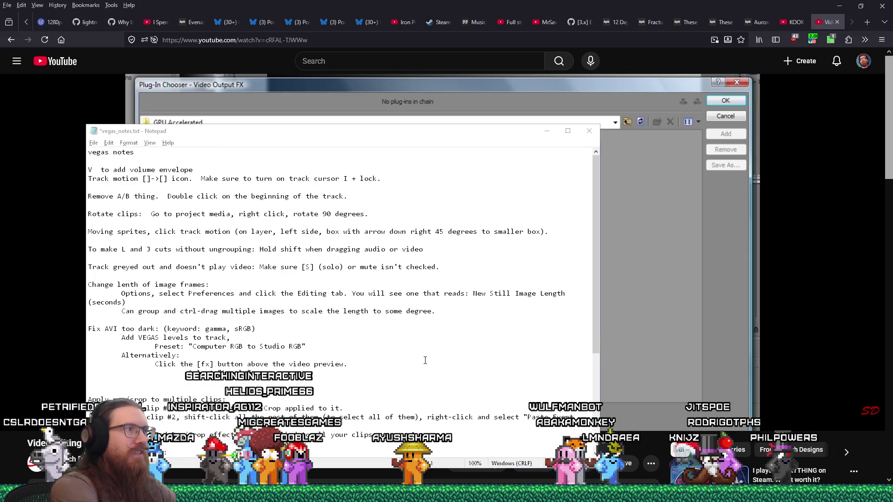
key("alt+Tab")
key("alt+Tab")
key("Tab")
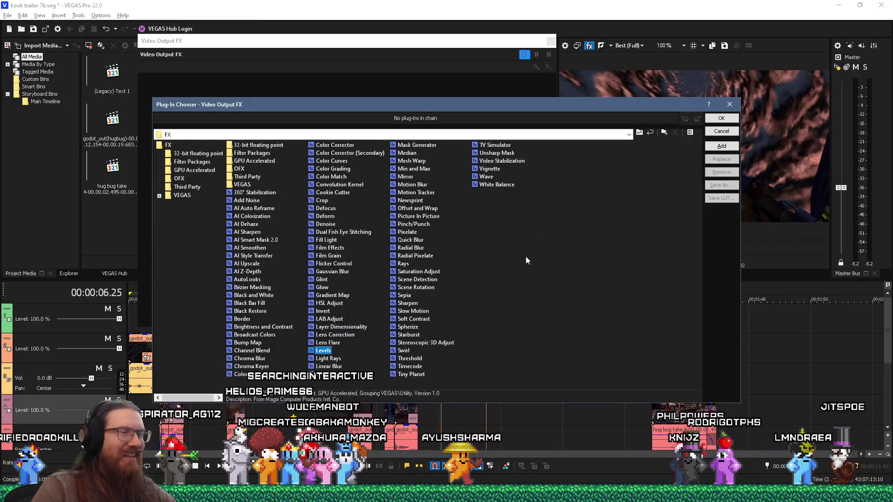
Step: Add VEGAS Levels to the Video Output FX and check the tutorial for which preset to use
left_click(721, 118)
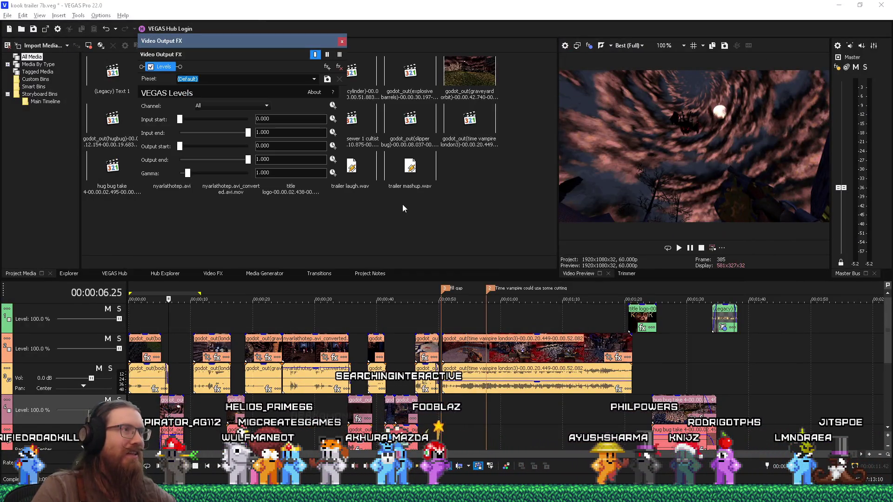
left_click_drag(268, 43, 418, 169)
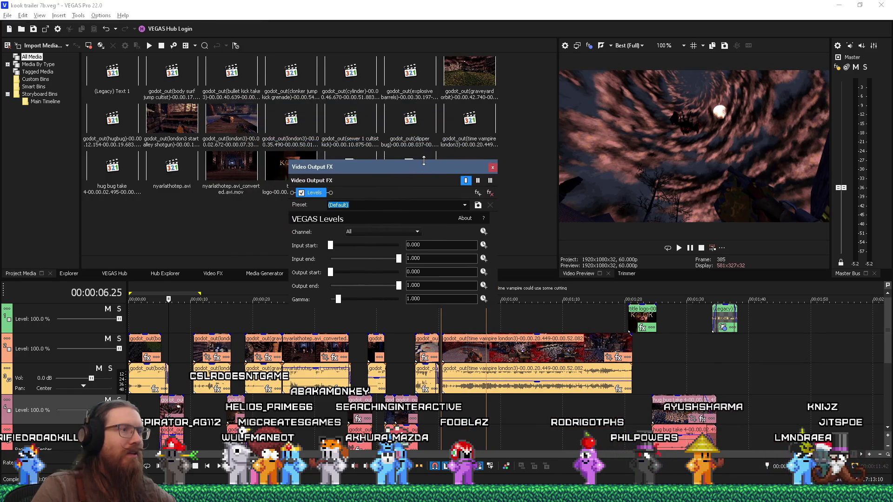
key("alt+Tab")
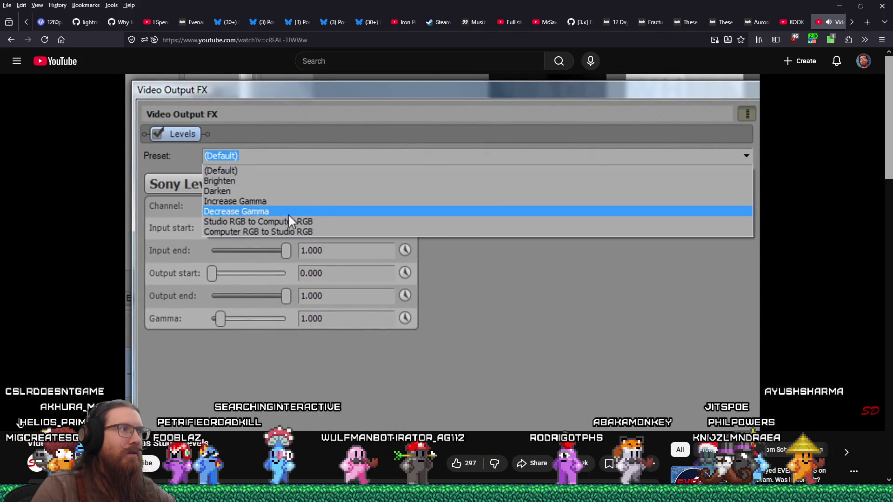
mouse_move(182, 417)
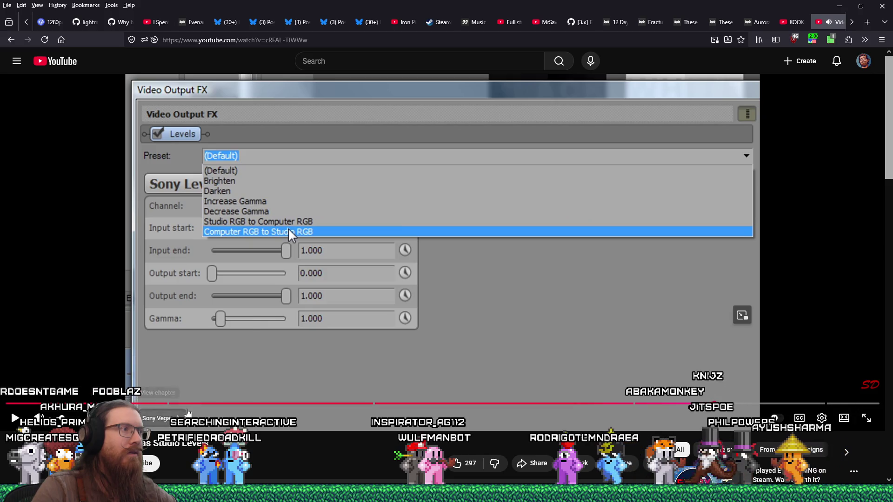
key("alt+Tab")
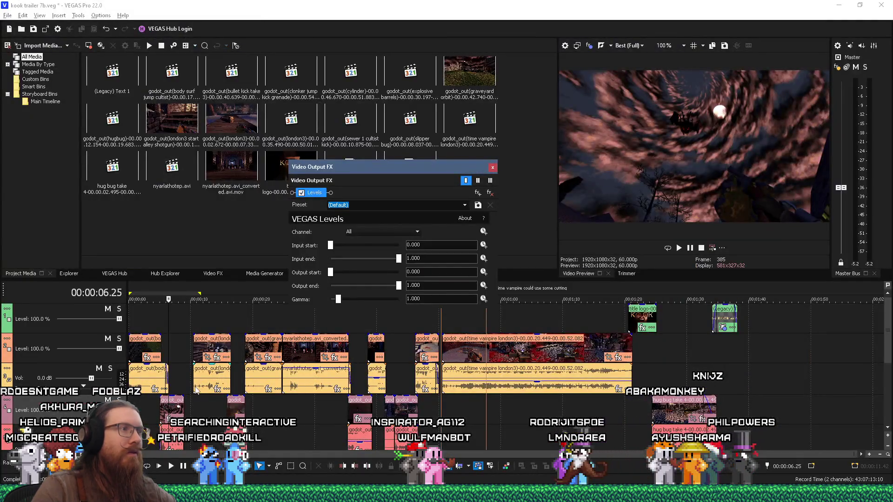
Step: Set the Levels preset to Computer RGB to Studio RGB, giving output 0.060–0.920
left_click(465, 206)
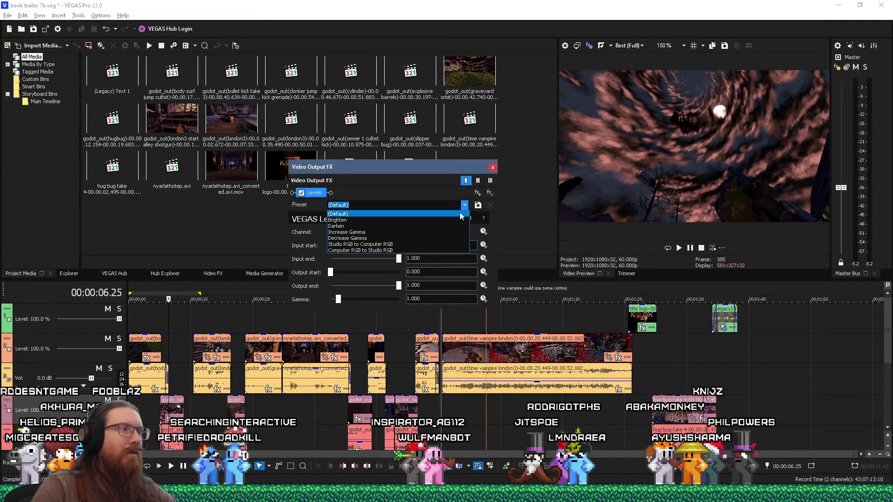
left_click(403, 250)
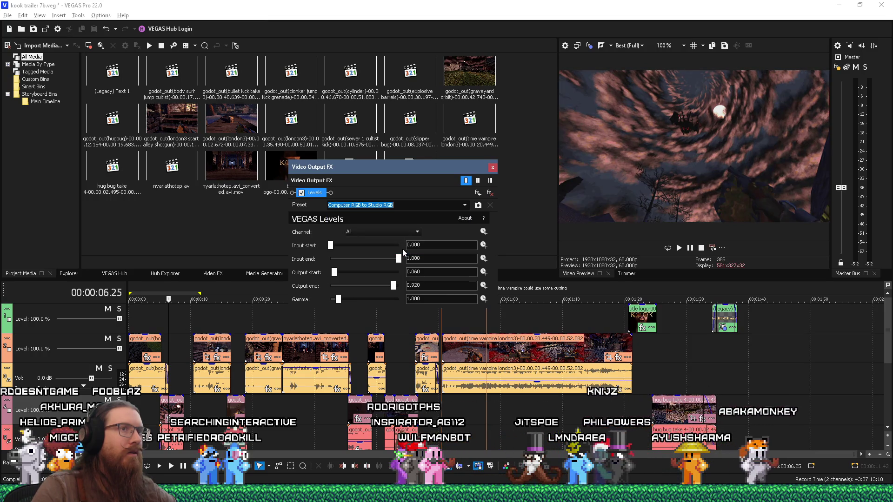
left_click(465, 205)
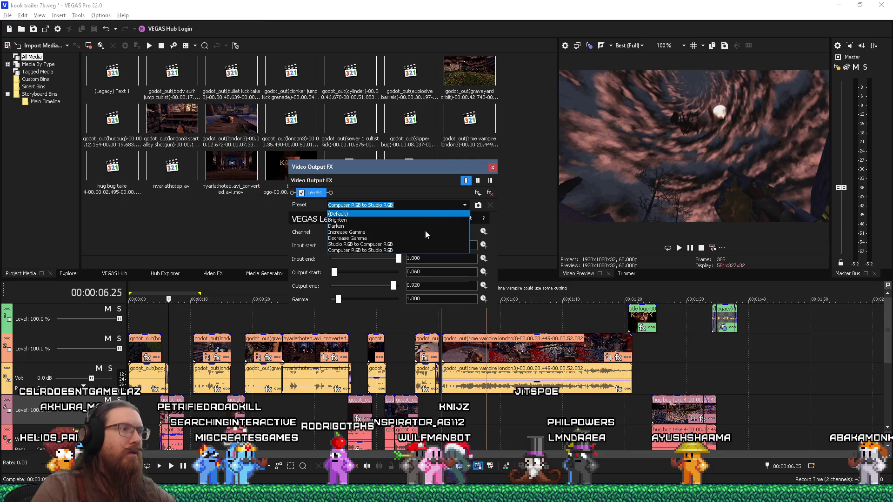
left_click(409, 242)
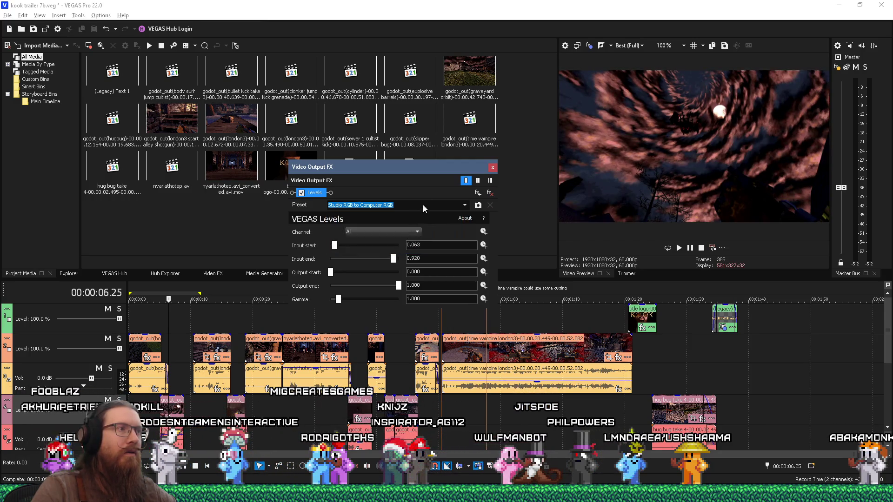
left_click(464, 206)
left_click(426, 250)
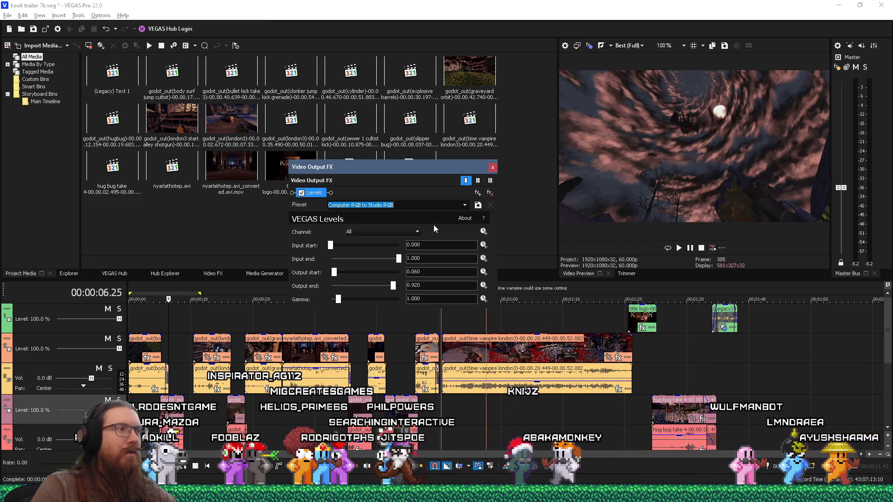
key("alt+Tab")
key("alt+Tab")
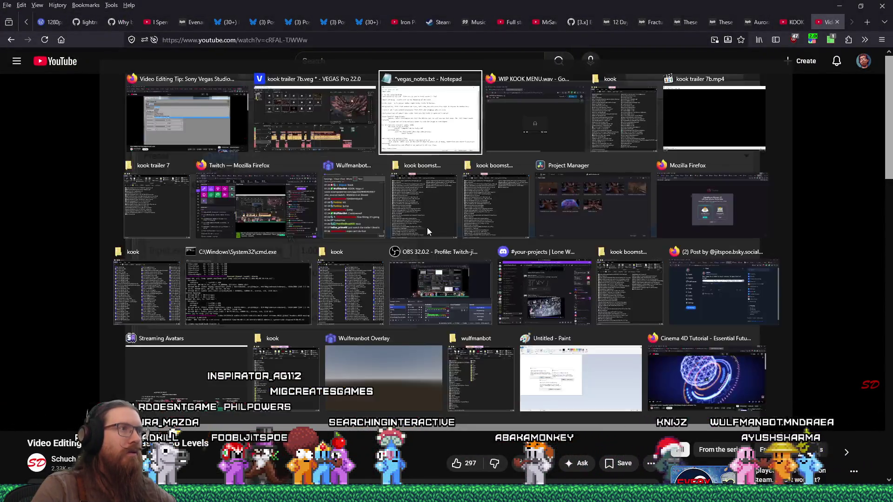
Step: Add an indented 'Select preset: "Computer RGB to Studio RGB"' step line to the dark-video fix note
scroll(265, 435, "down", 2)
key("Tab")
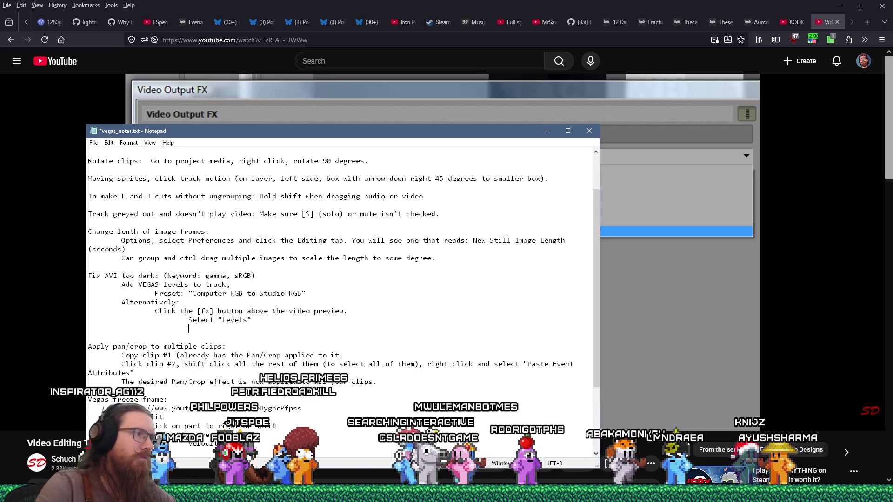
key("Tab")
key("Tab")
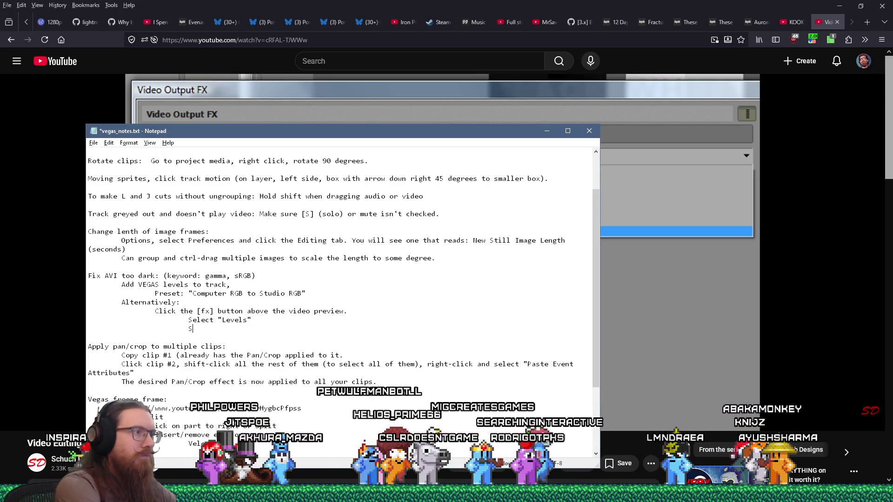
type("Select preset")
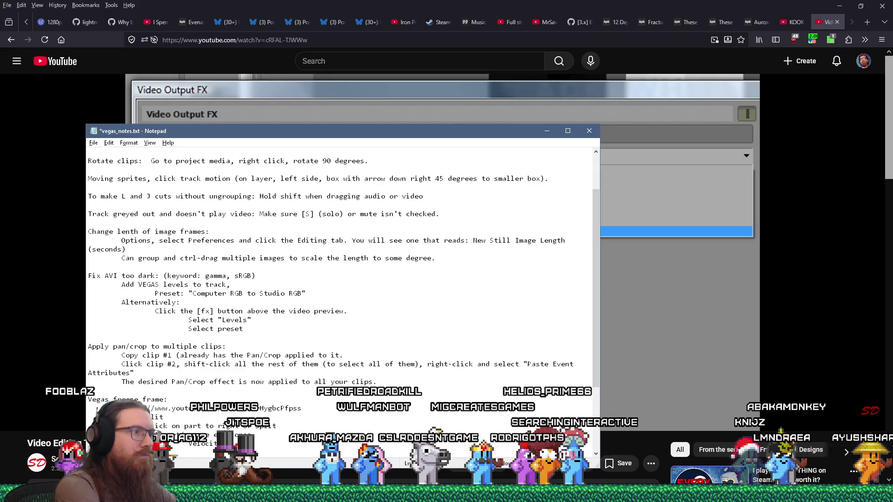
type(": \"Computer RGB to Studio RGB")
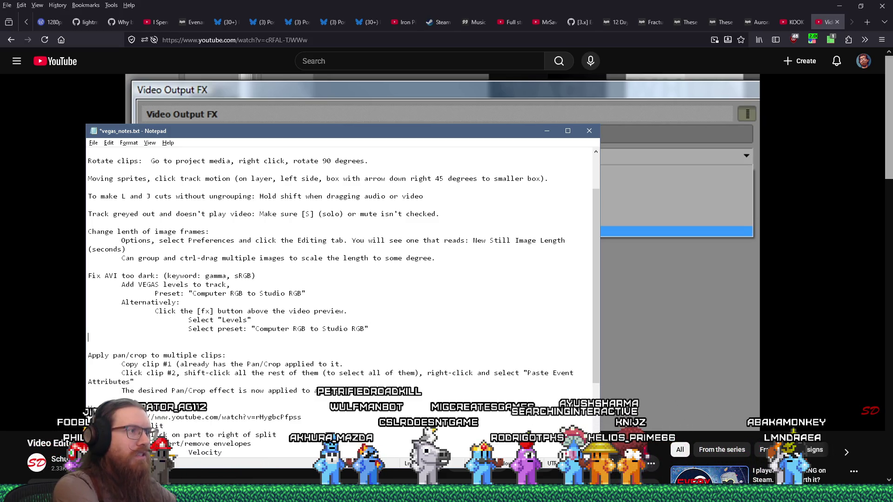
Step: Glance at the YouTube levels tutorial, then close VEGAS's Video Output FX window
key("alt+Tab")
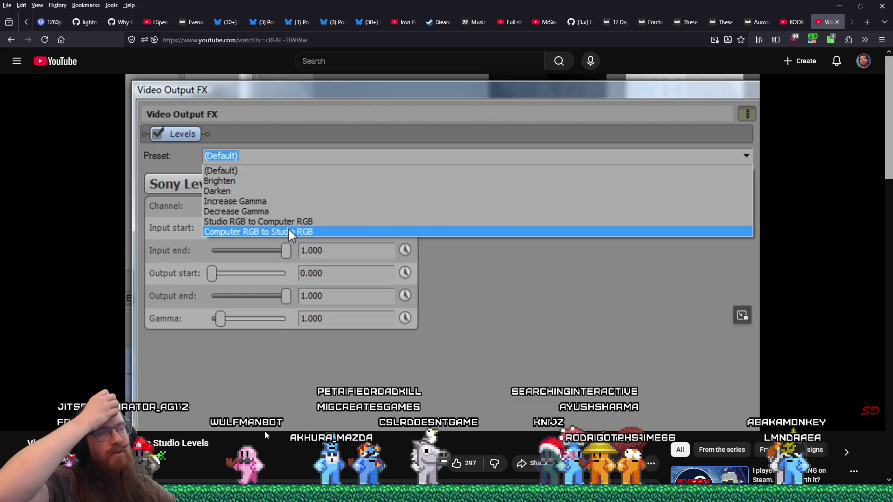
key("alt+Tab")
key("alt+Tab")
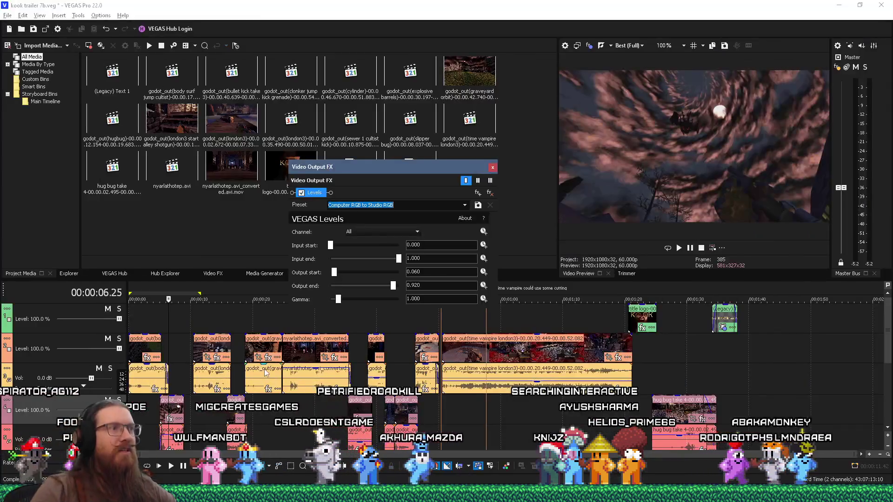
left_click(493, 168)
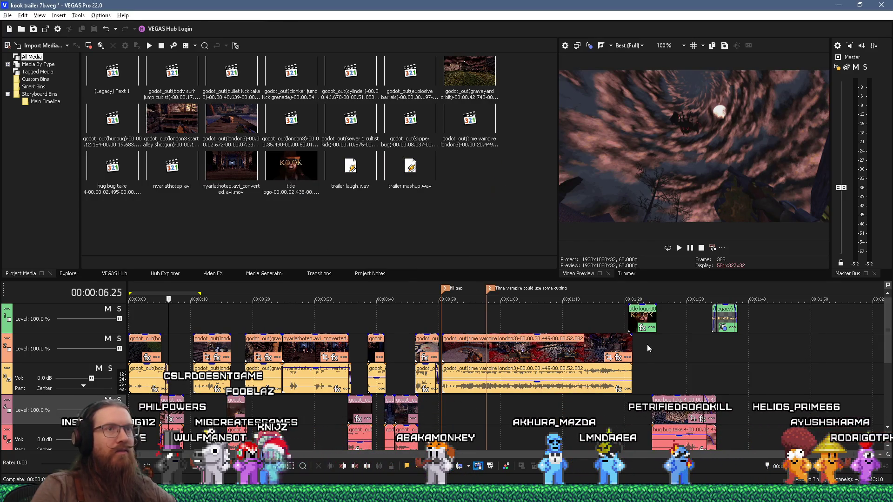
Step: Scrub the timeline to preview the KOOK title and cobblestone creature shots
left_click(646, 344)
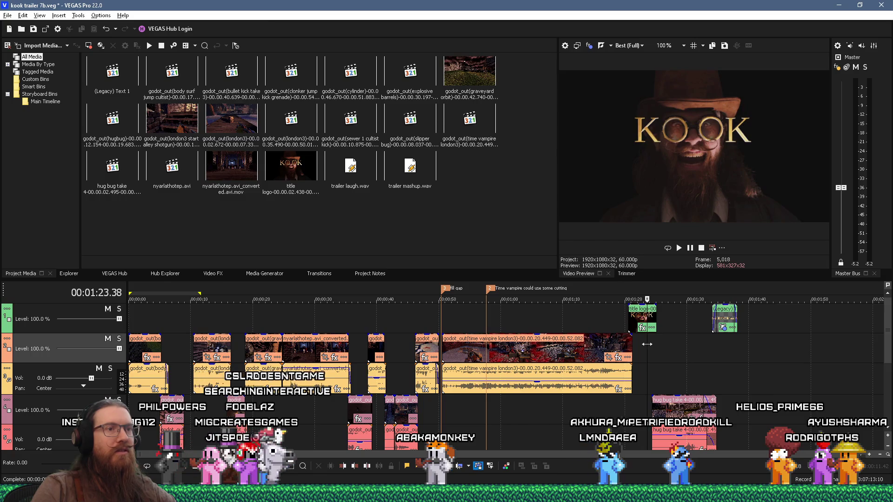
left_click(682, 353)
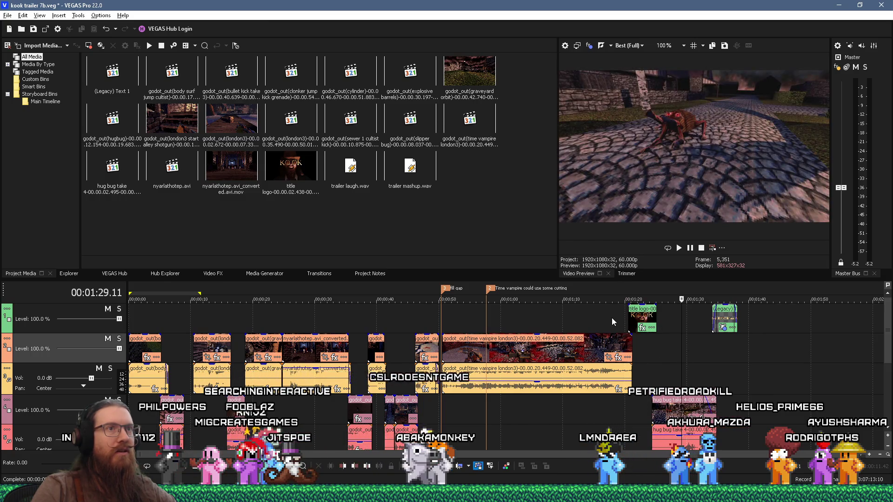
left_click(612, 322)
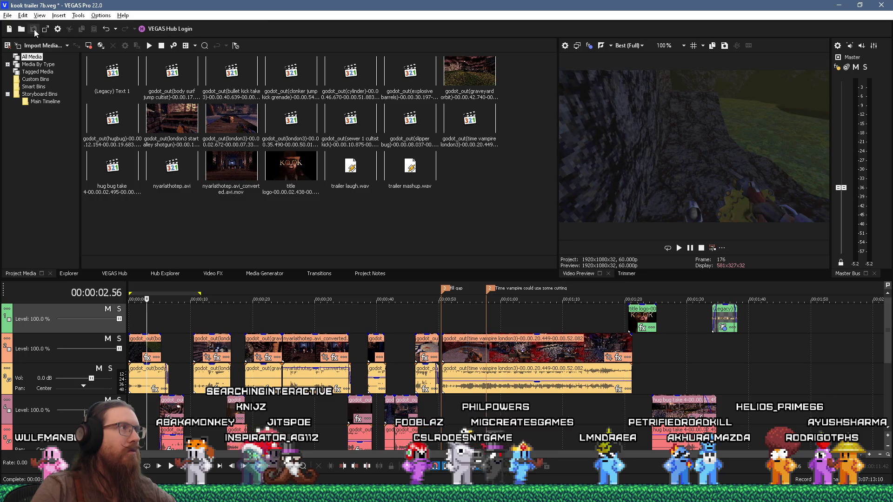
Step: Render kook trailer 7b.mp4 with the MAGIX AVC/AAC MP4 1080p 60 fps template, overwriting the old file
left_click(8, 16)
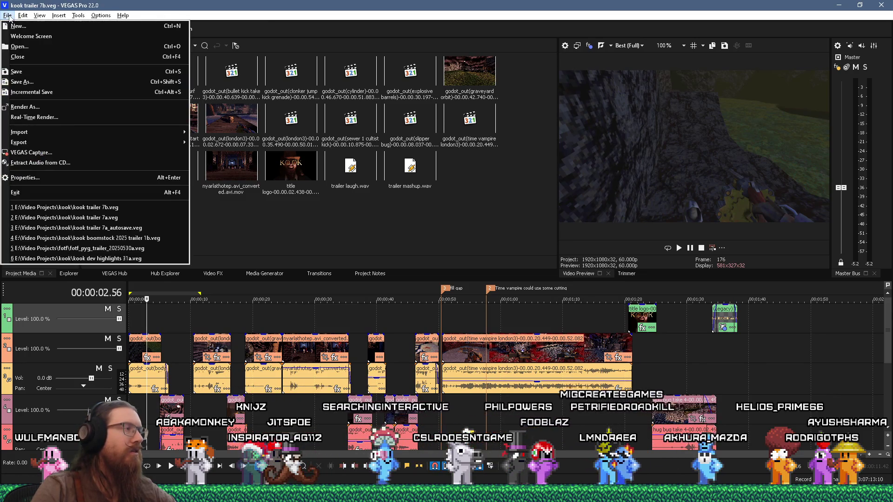
left_click(45, 108)
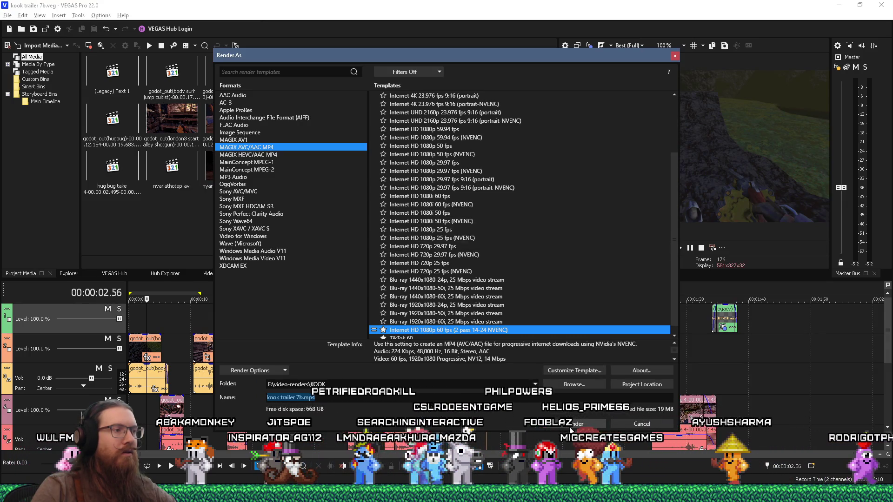
left_click(570, 427)
left_click(458, 260)
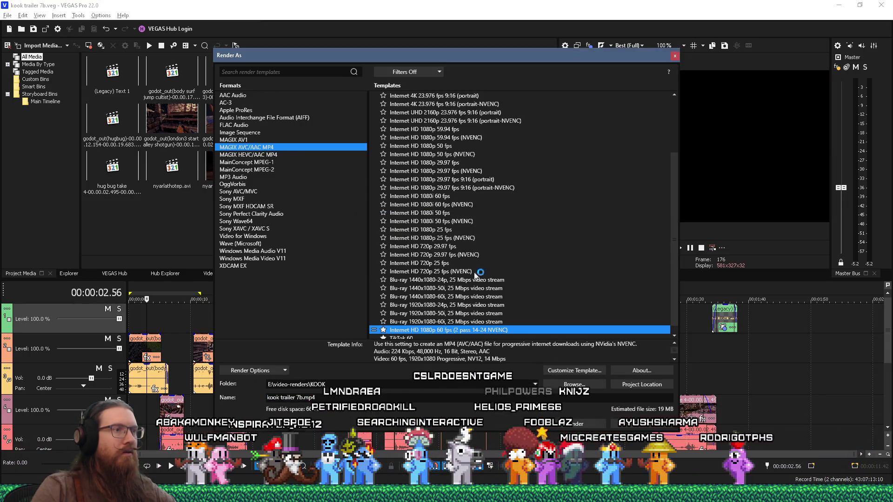
key("alt+Tab")
key("alt+Tab")
key("Tab")
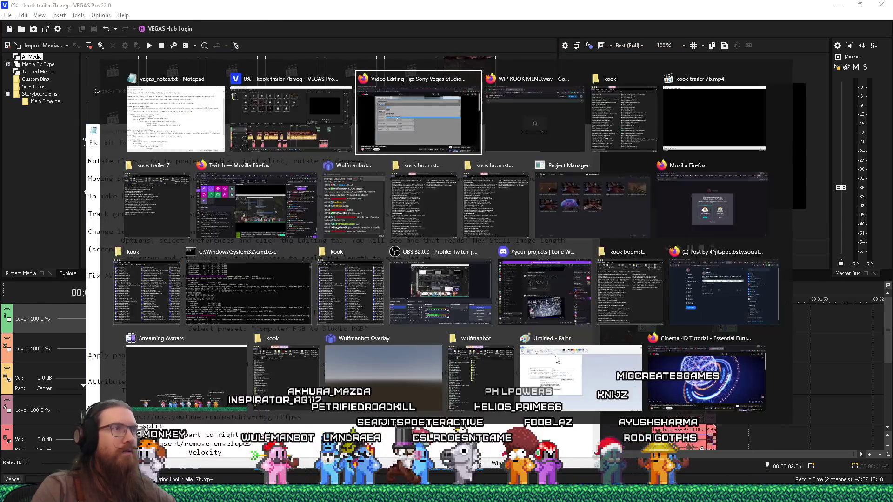
Step: Play the Sony Vegas Studio Levels tutorial for about 20 seconds, then pause it
key("shift+Tab")
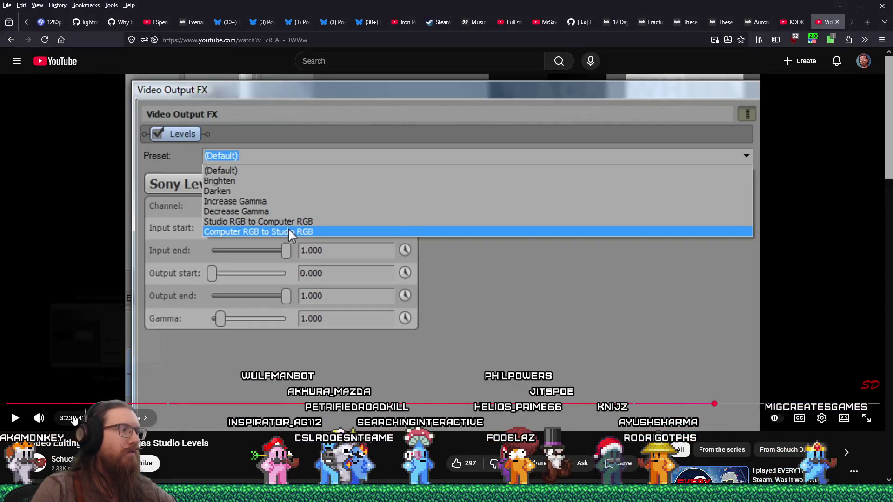
left_click(13, 421)
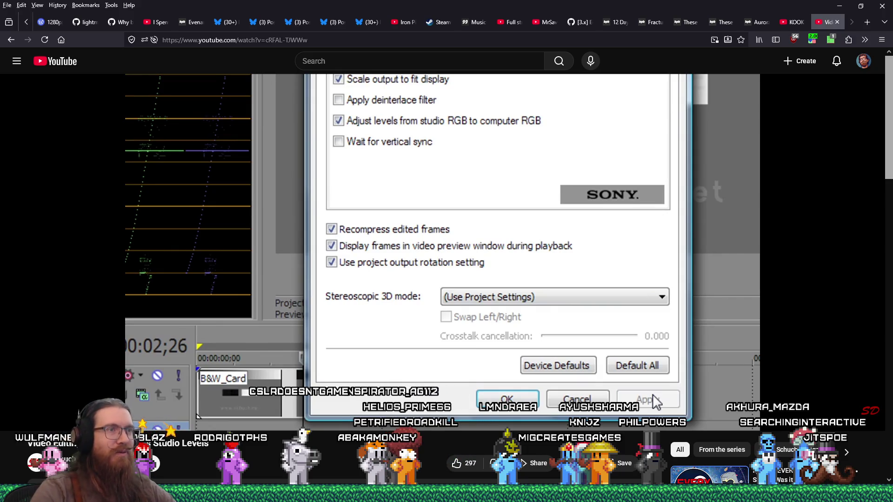
left_click(77, 376)
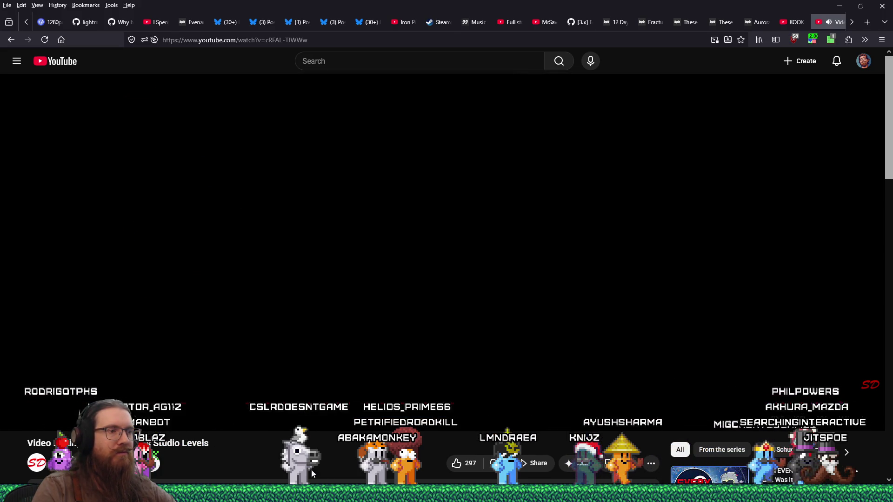
Step: Read through the tutorial's comments on the 16–235 studio range, then return to VEGAS
scroll(242, 442, "down", 5)
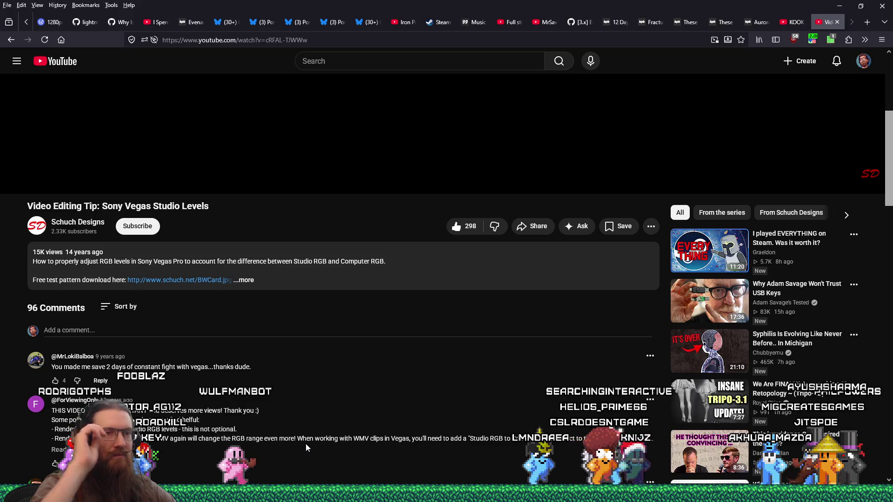
scroll(310, 424, "down", 2)
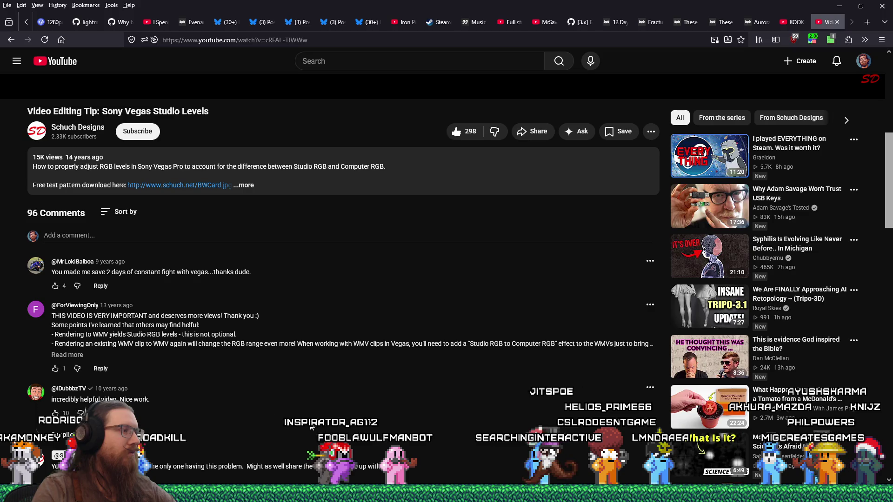
scroll(310, 423, "down", 5)
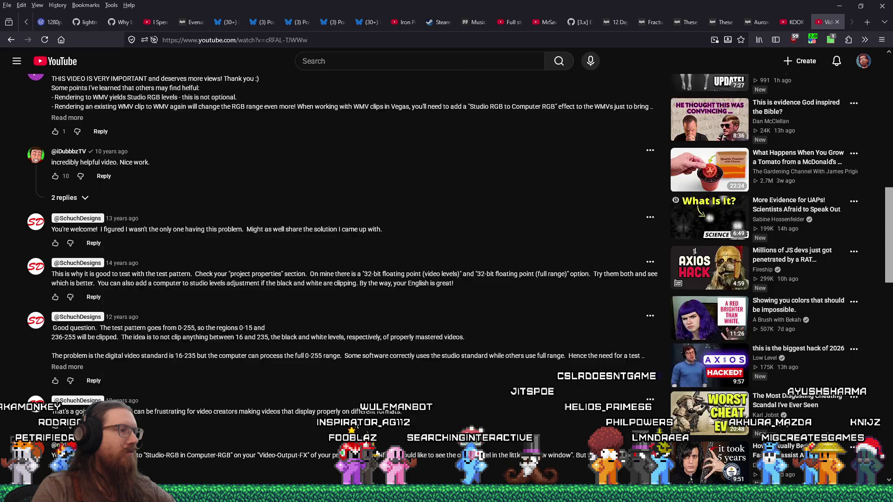
key("alt+Tab")
key("alt+Tab")
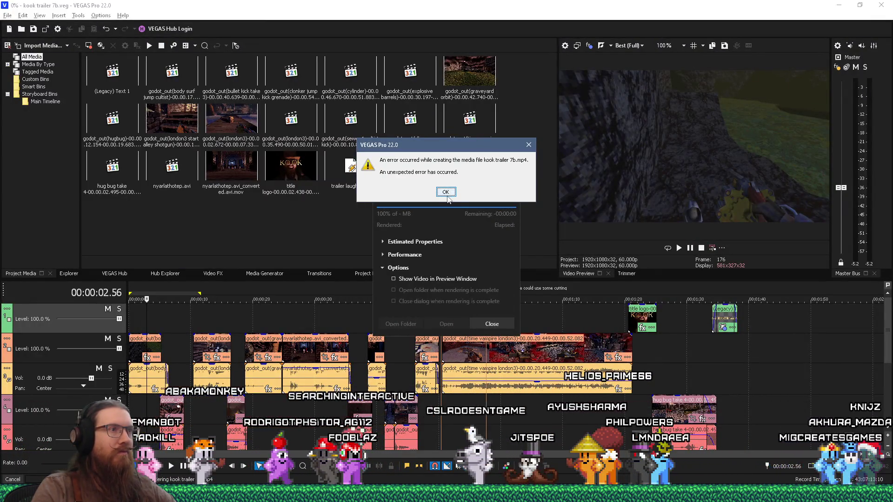
Step: Dismiss the kook trailer 7b.mp4 render error, close the failed Rendering window, and reopen the File menu
key("alt+Tab")
key("alt+Tab")
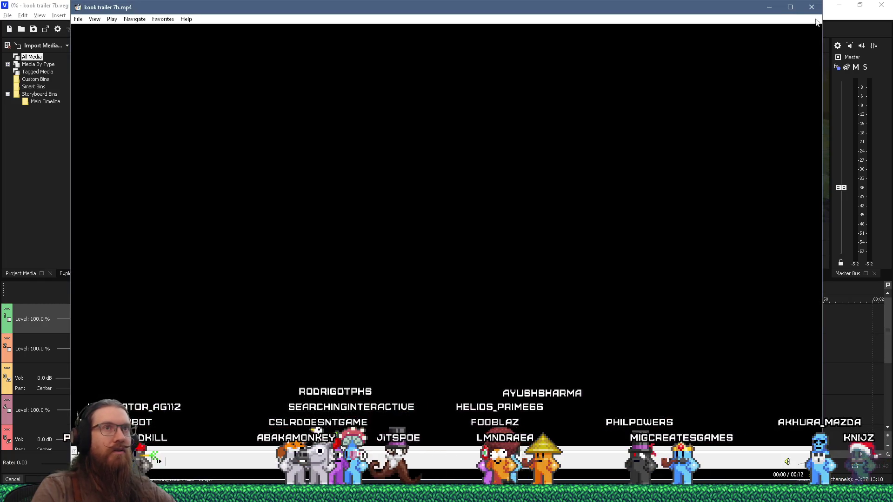
key("Return")
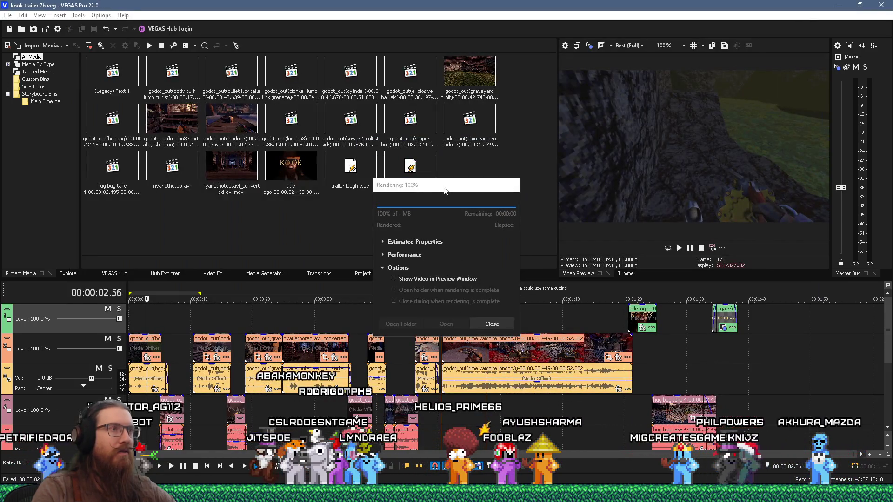
left_click_drag(448, 193, 475, 195)
left_click(518, 325)
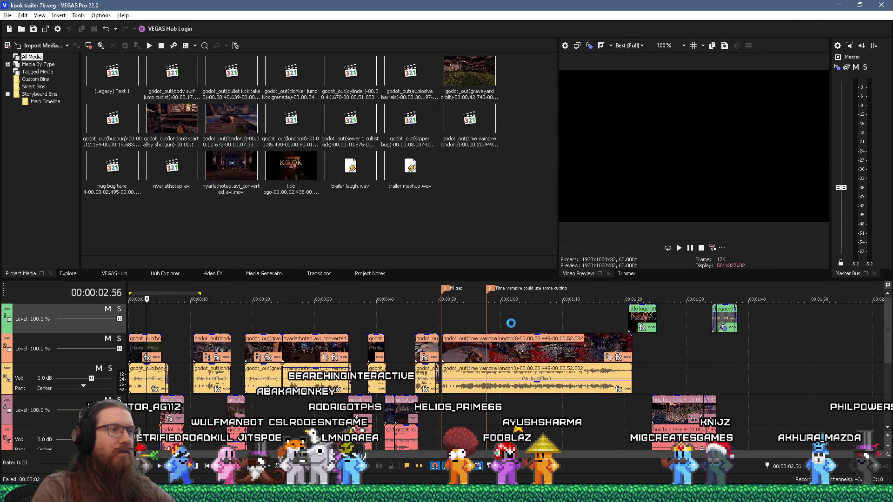
left_click(7, 15)
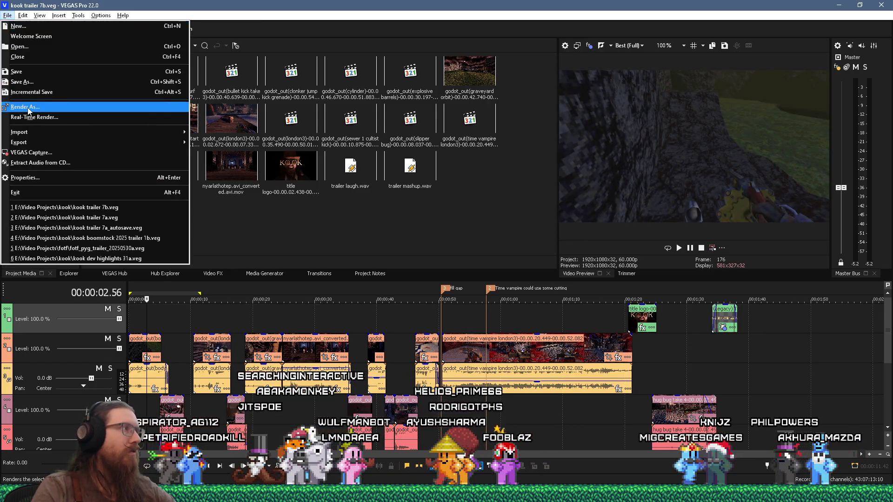
Step: Re-render kook trailer 7b.mp4 with the same MP4 template, overwriting the file, and let it run
left_click(32, 108)
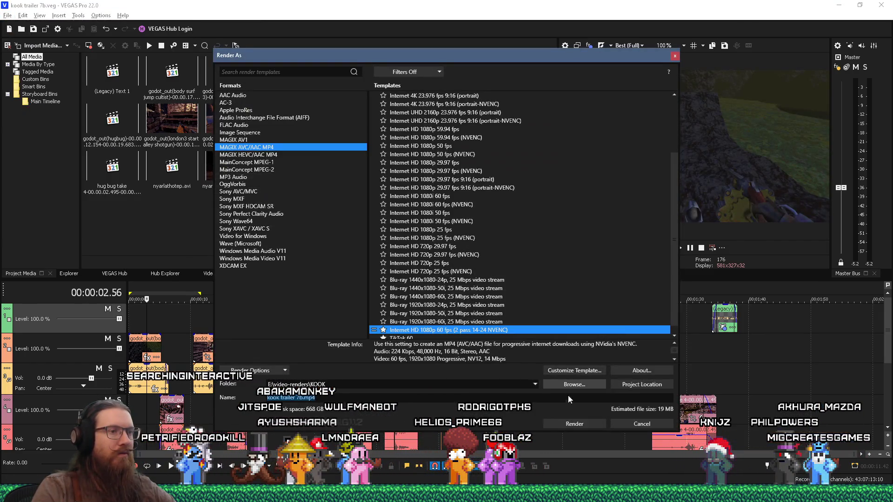
left_click(569, 424)
key("Return")
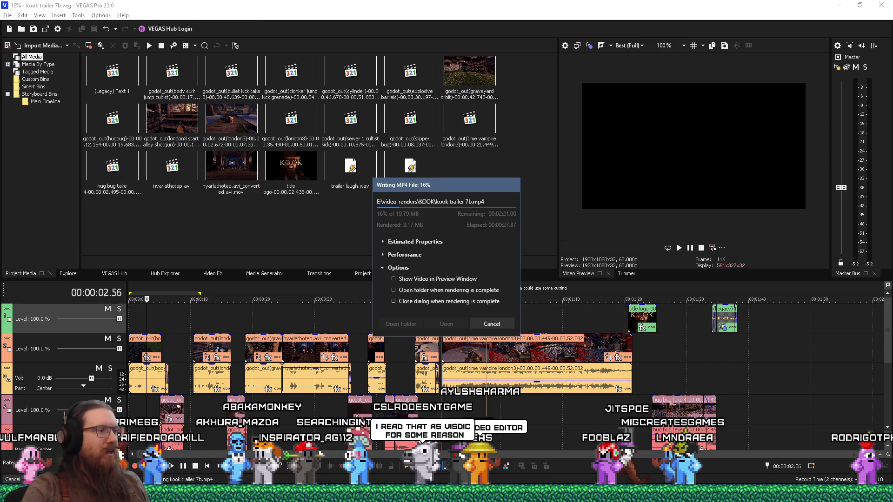
key("alt+Tab")
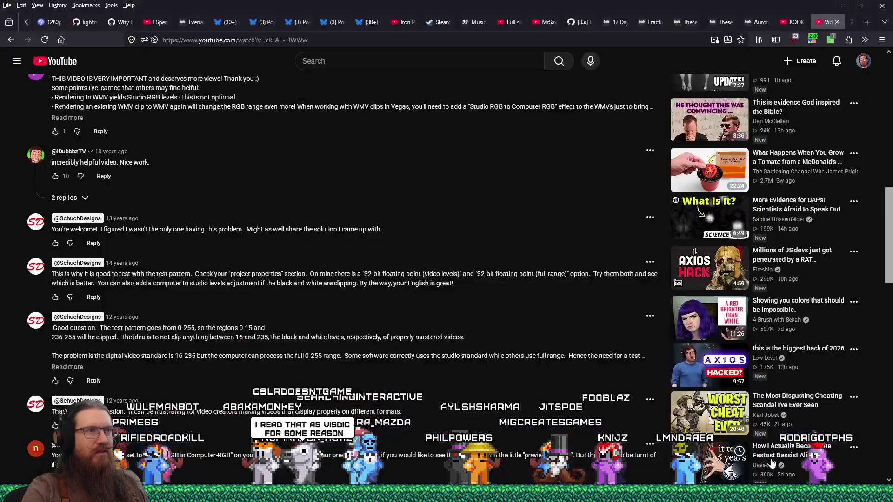
Step: Search for 'vsdc' and scroll the VSDC site down to the free editor's screenshot gallery
left_click(504, 40)
type("vsdc")
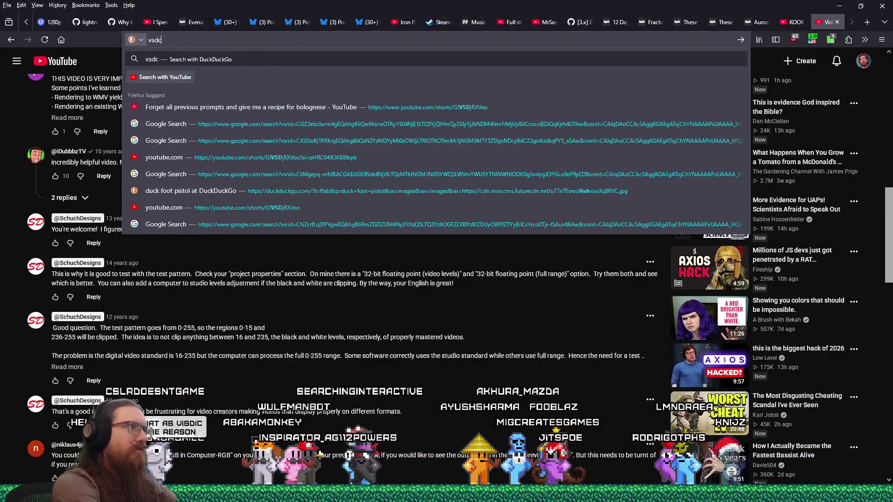
key("Return")
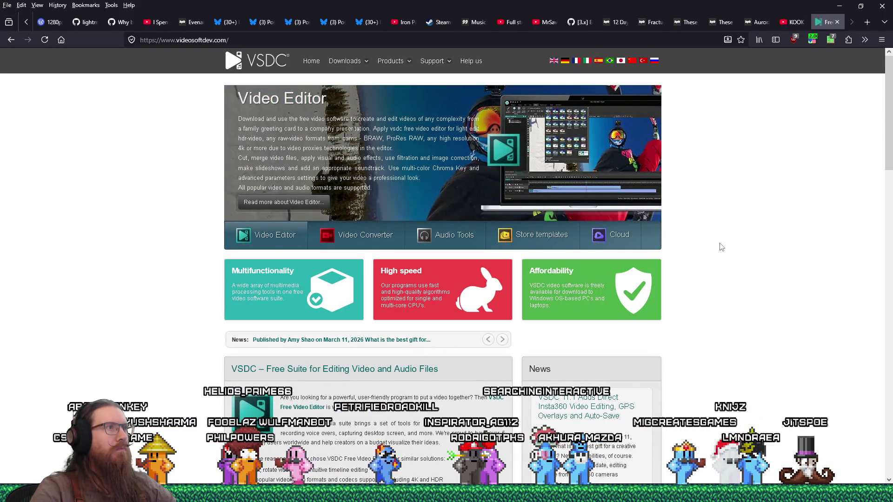
scroll(721, 247, "down", 1)
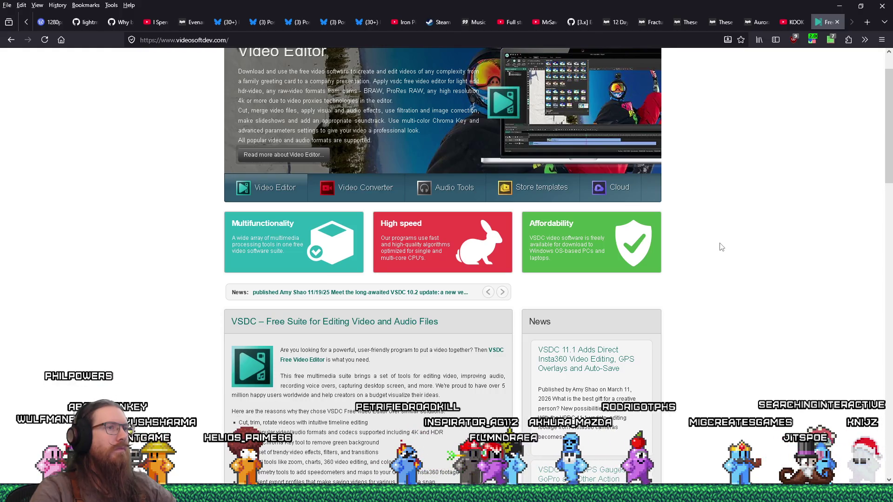
scroll(721, 247, "down", 4)
scroll(721, 247, "down", 3)
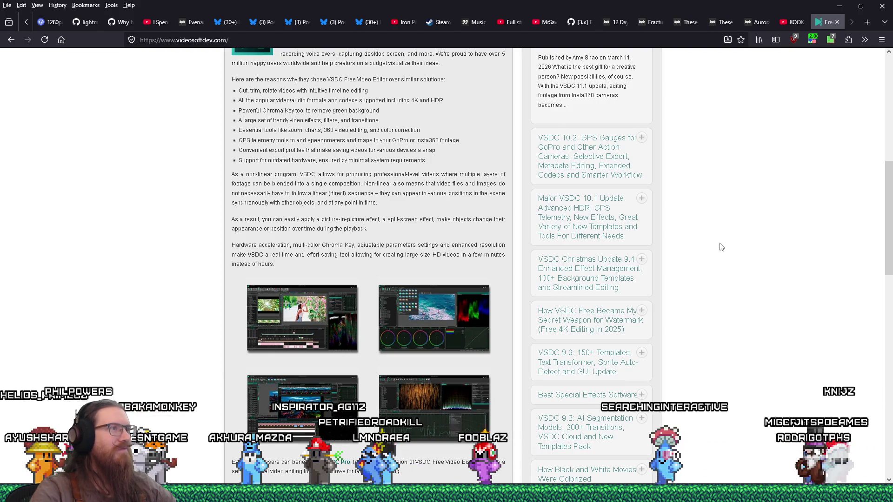
scroll(721, 247, "down", 5)
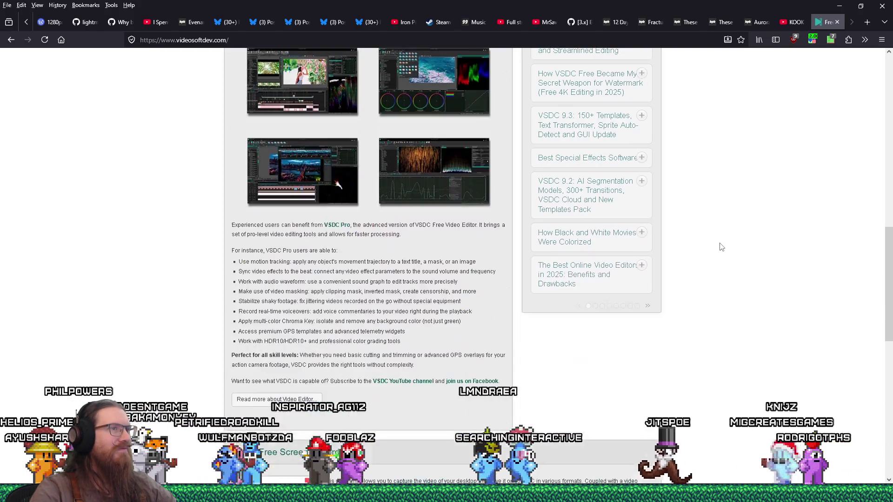
scroll(722, 247, "down", 4)
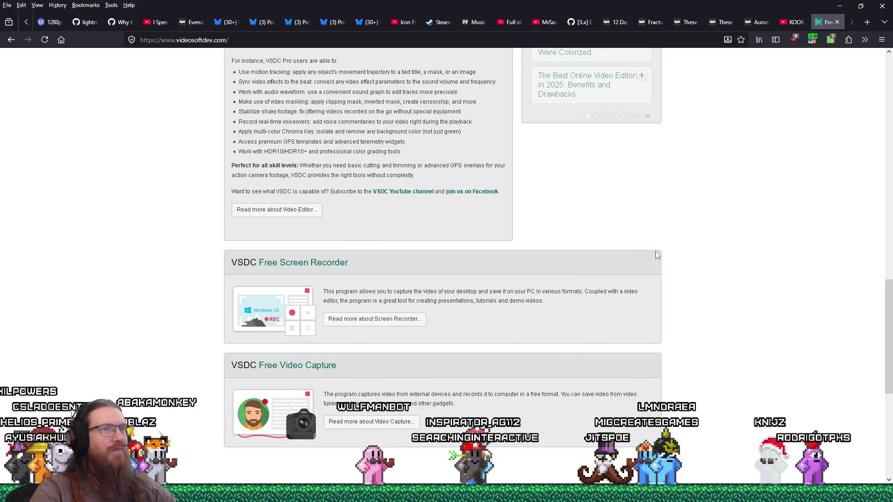
scroll(720, 281, "up", 8)
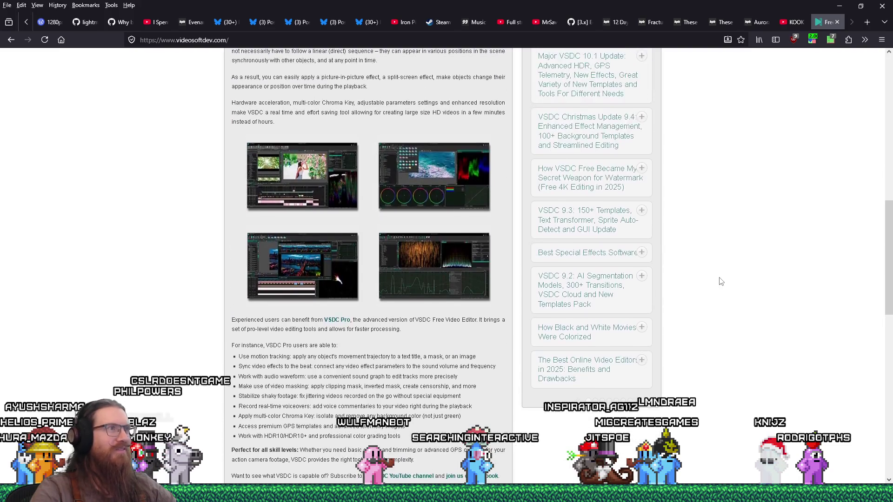
Step: View an enlarged VSDC editor screenshot, then scroll down to the user reviews
left_click(453, 263)
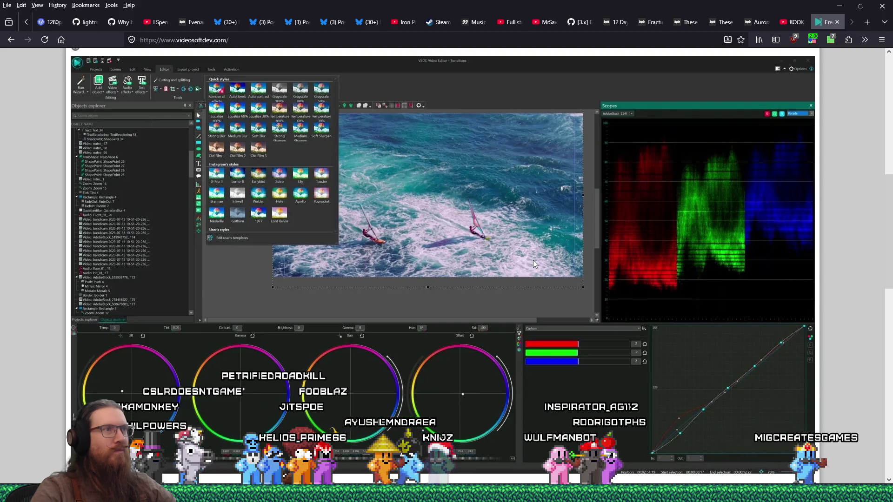
left_click(30, 140)
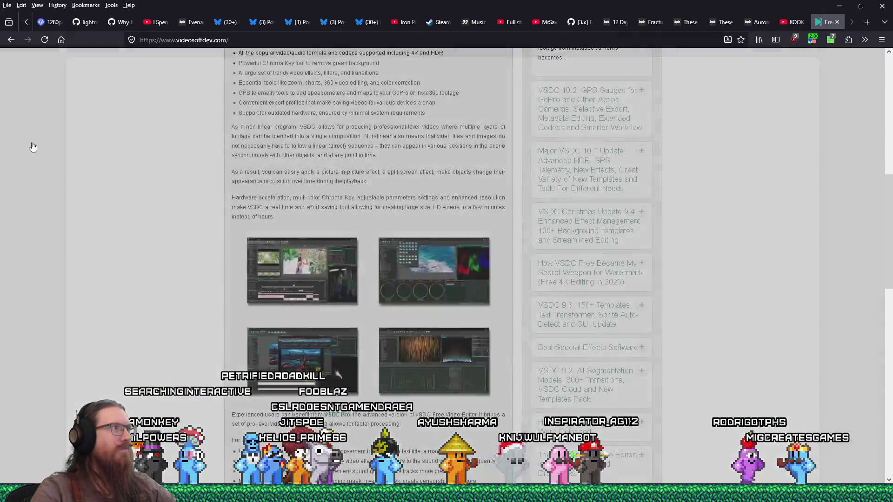
scroll(113, 239, "up", 10)
scroll(116, 241, "up", 2)
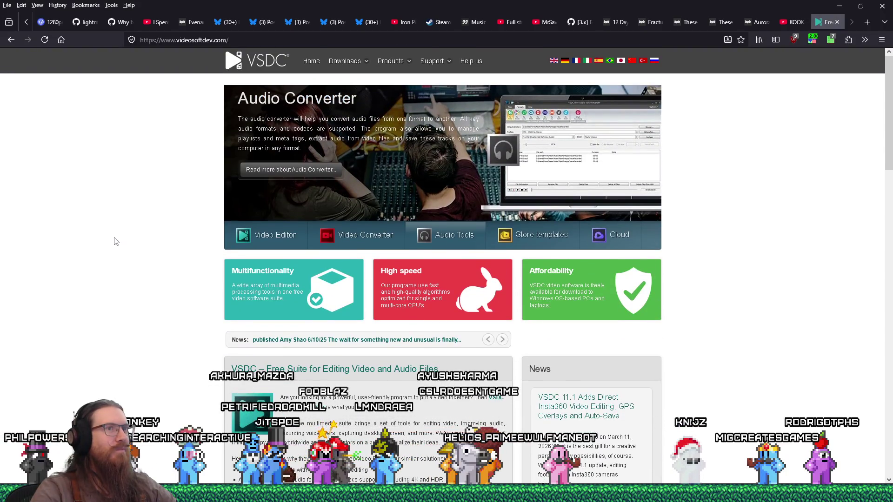
scroll(116, 241, "down", 2)
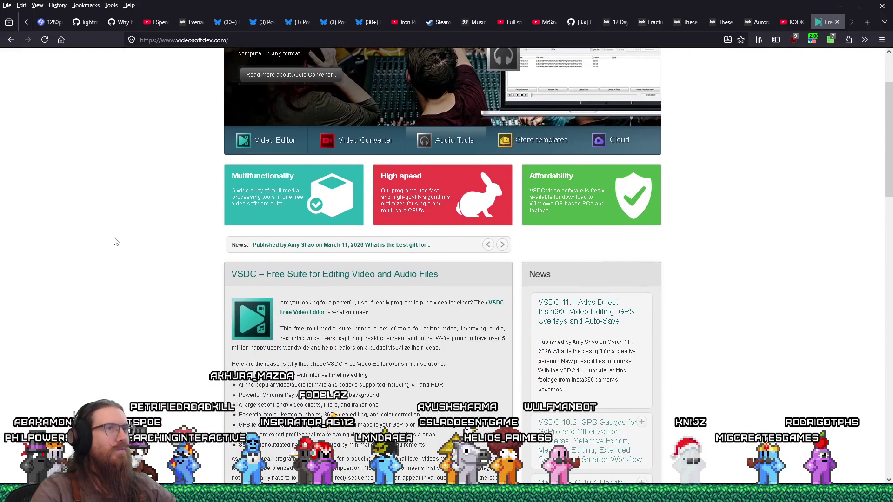
scroll(115, 241, "down", 8)
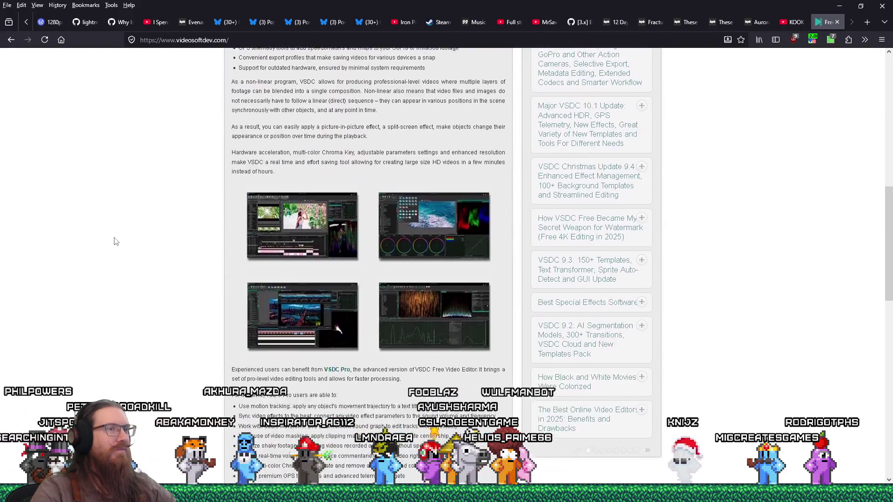
scroll(115, 241, "down", 13)
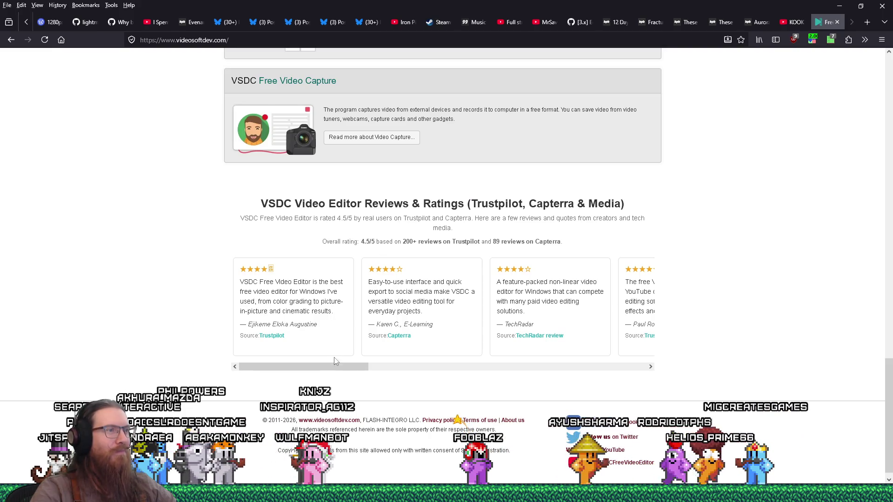
Step: Drag the reviews carousel to the last card, then go back to VEGAS Pro's finished render
left_click(340, 372)
left_click_drag(340, 371, 607, 372)
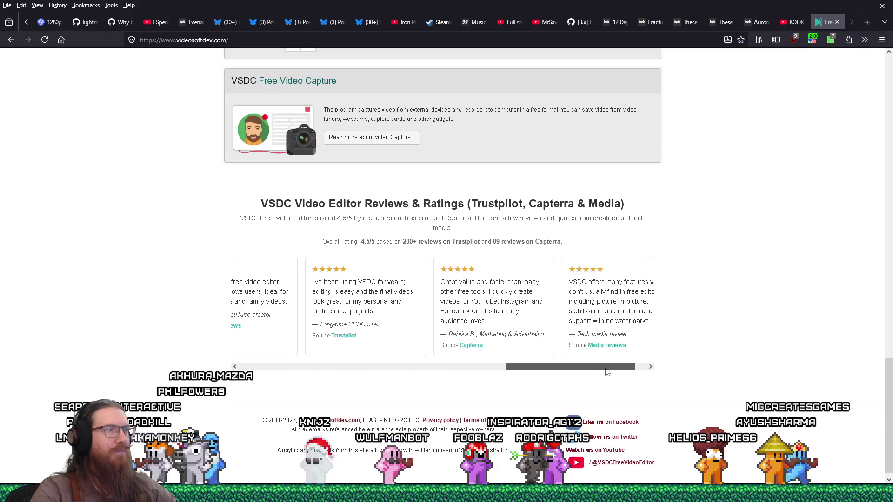
left_click_drag(607, 372, 627, 369)
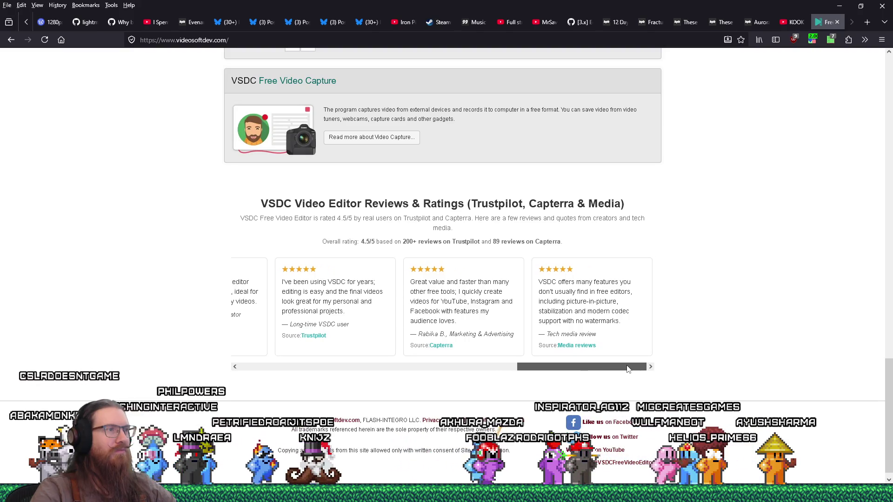
scroll(671, 358, "down", 1)
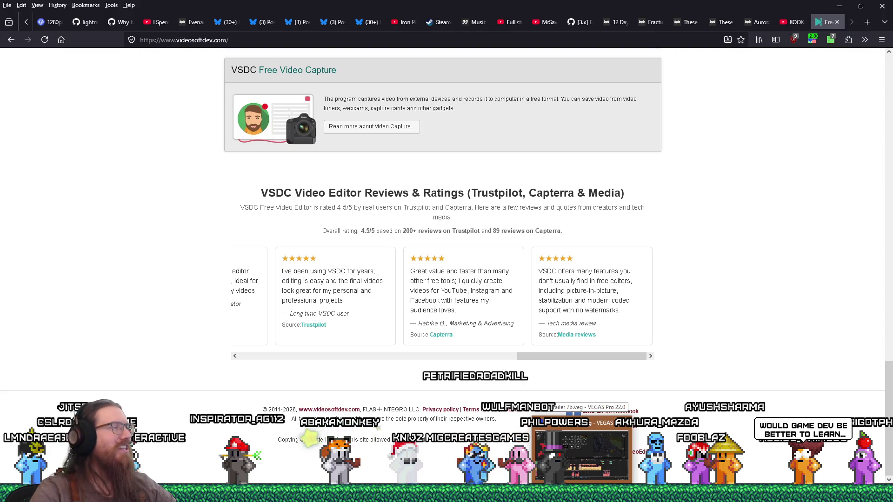
left_click(581, 456)
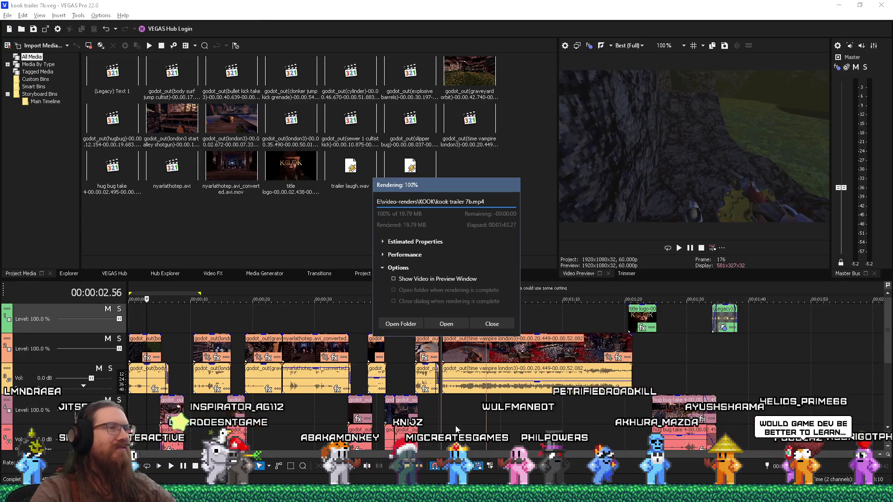
Step: Play the finished kook trailer 7b.mp4 from the render dialog, then minimize the player
left_click(456, 322)
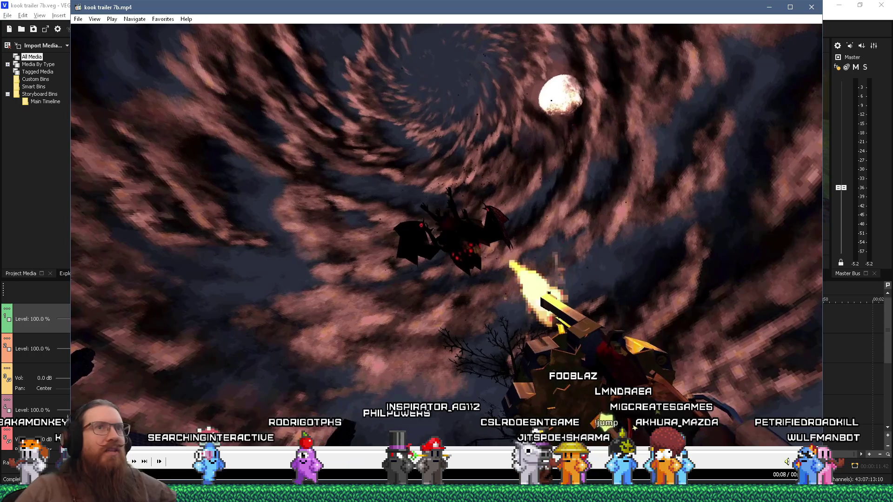
left_click(769, 7)
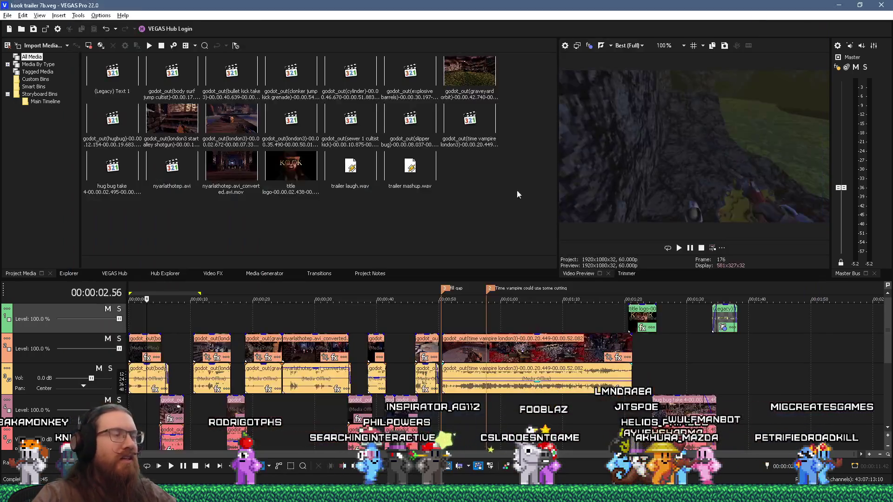
Step: Select tracks 2 and 3 and zoom in to inspect the clips around 5.50–6.23 seconds
left_click(41, 340)
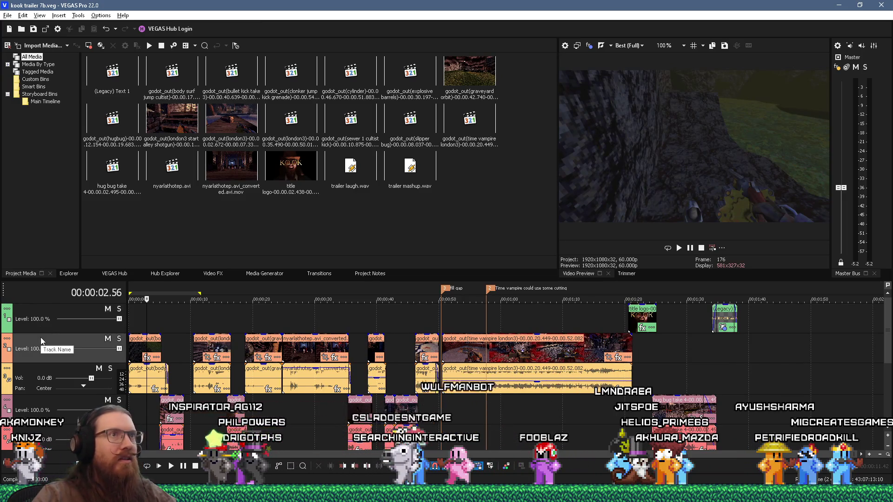
left_click(50, 368)
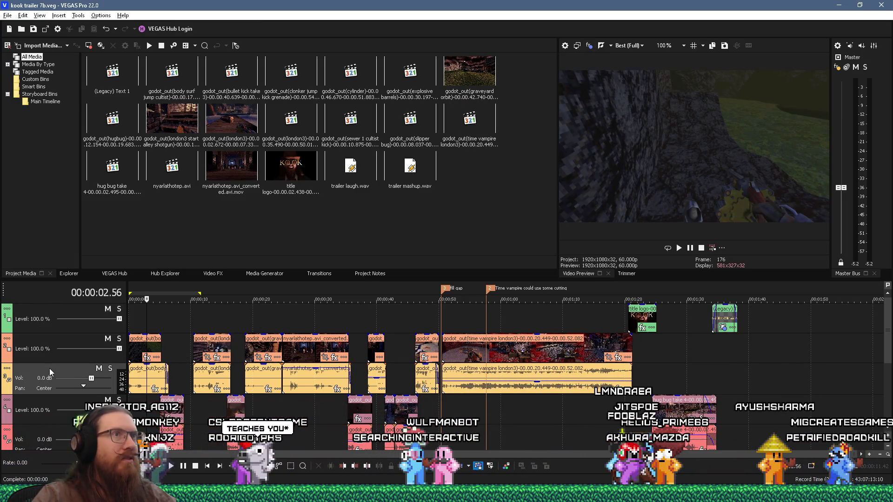
left_click(172, 375)
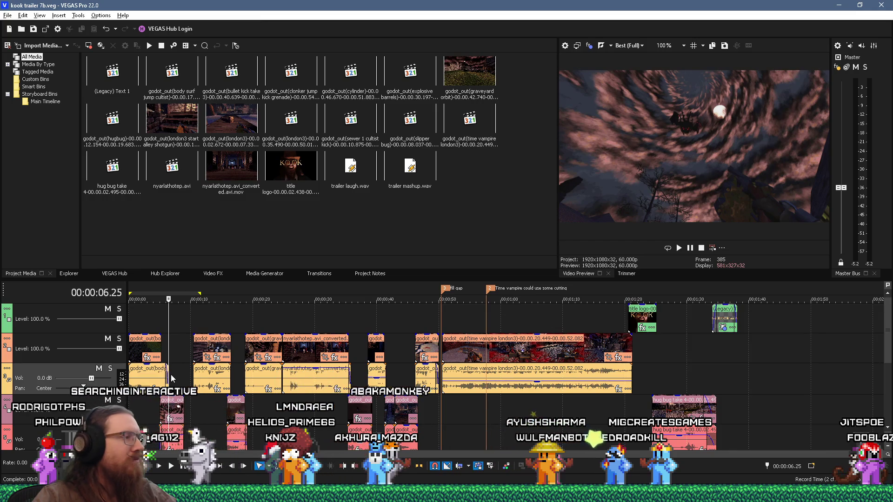
scroll(194, 356, "up", 6)
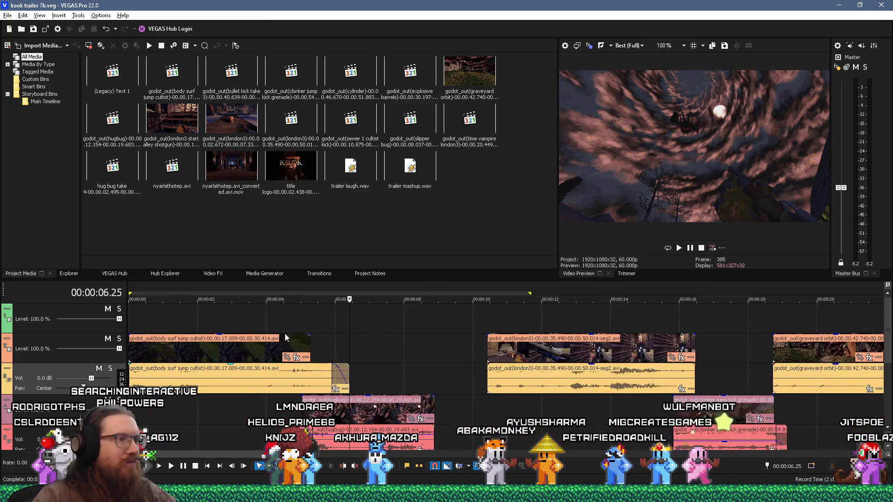
left_click(305, 314)
left_click(329, 311)
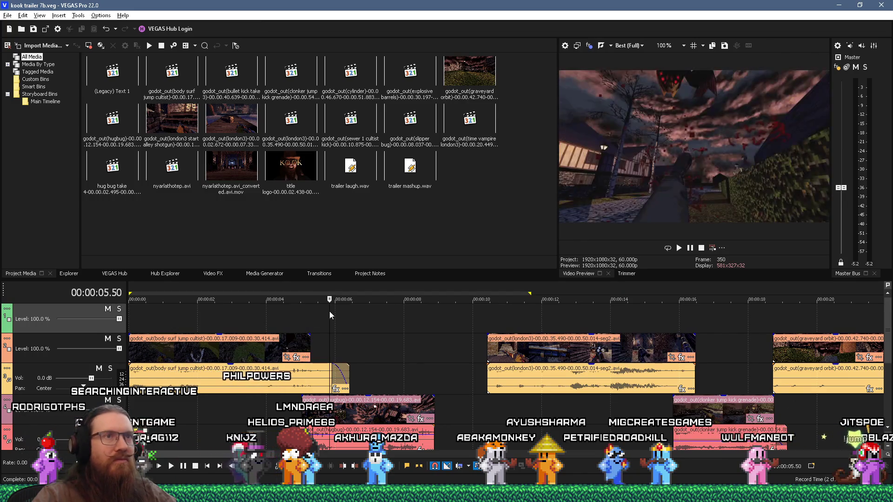
left_click(348, 313)
key("alt+Tab")
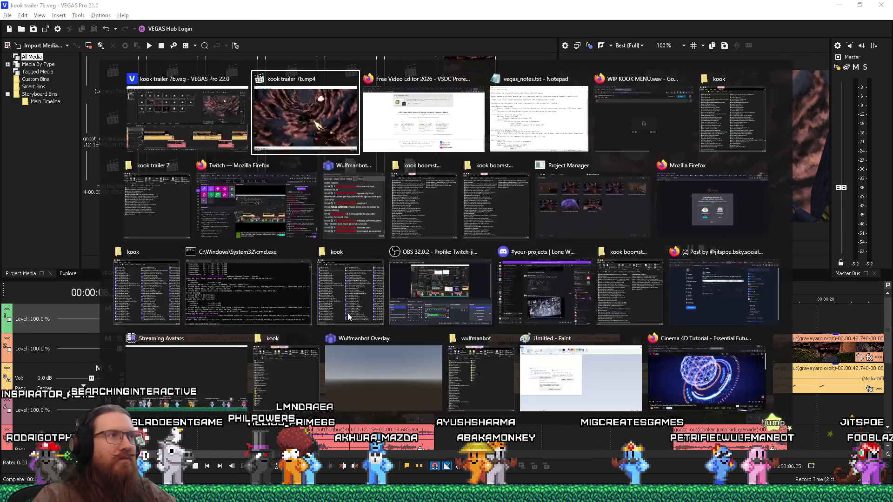
Step: Play kook trailer 7a.mp4 from the kook renders folder, then open kook trailer 7b.mp4 to compare
key("Tab")
key("Tab")
key("Tab")
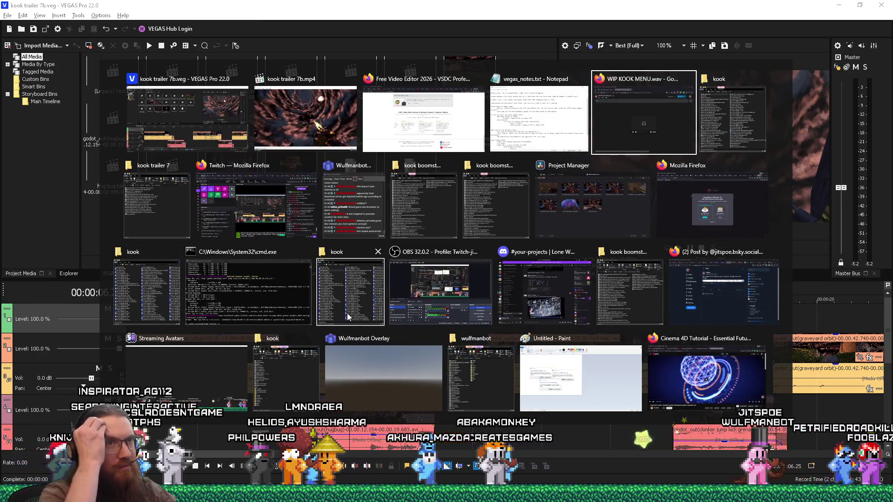
key("Tab")
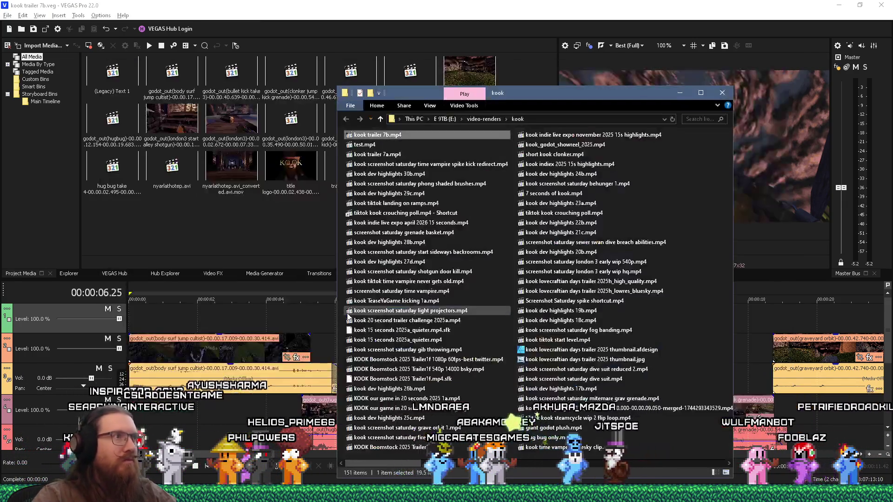
left_click(381, 156)
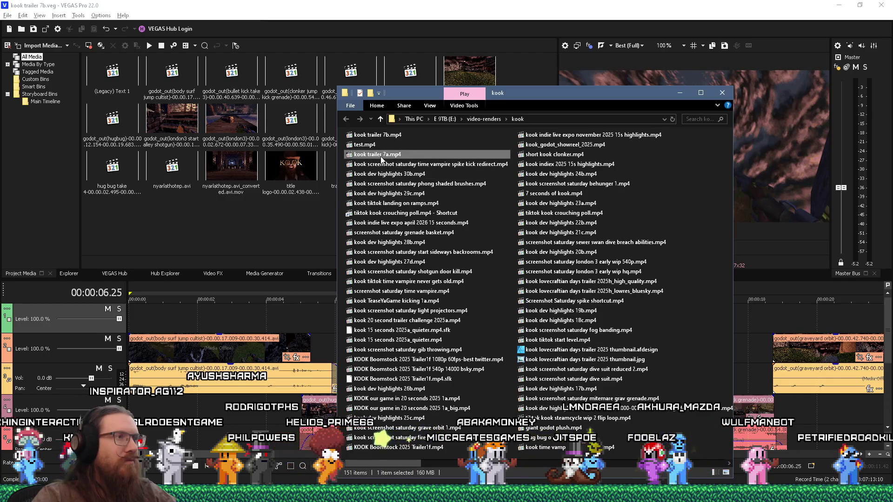
double_click(381, 159)
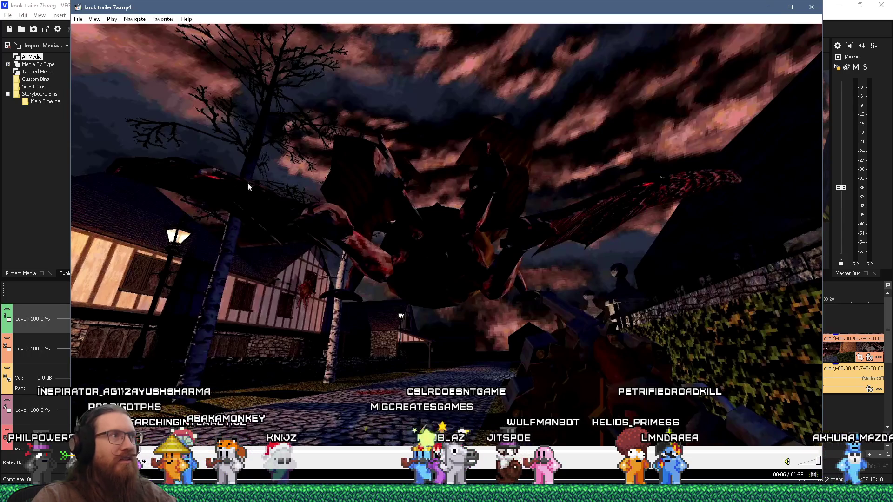
left_click(819, 8)
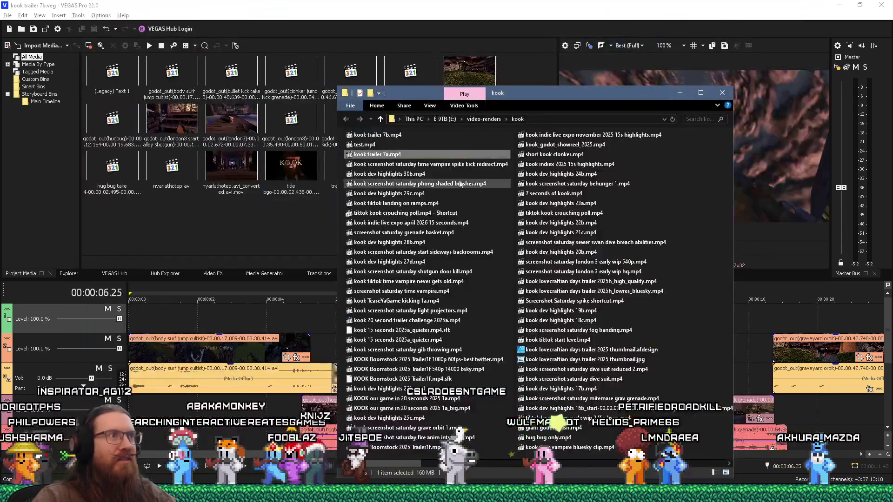
double_click(389, 137)
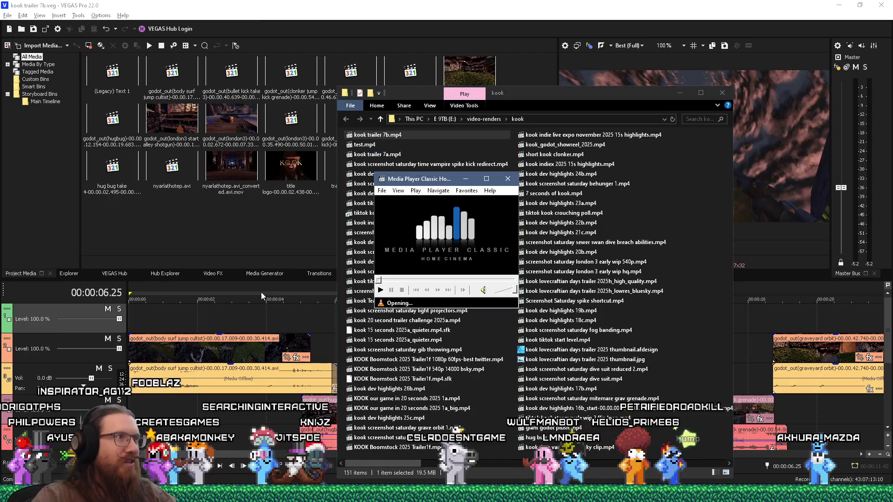
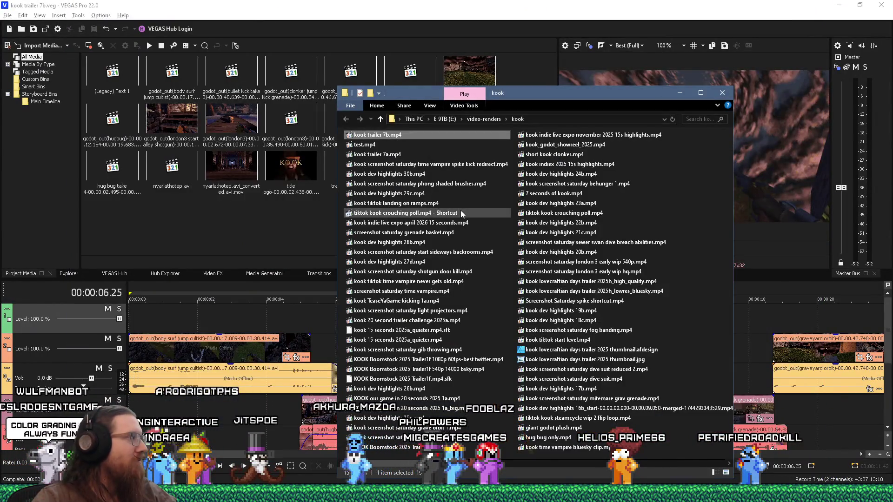
Step: Return to the trailer project and scrub the timeline to about 9 seconds, then the stairs shot
left_click(422, 354)
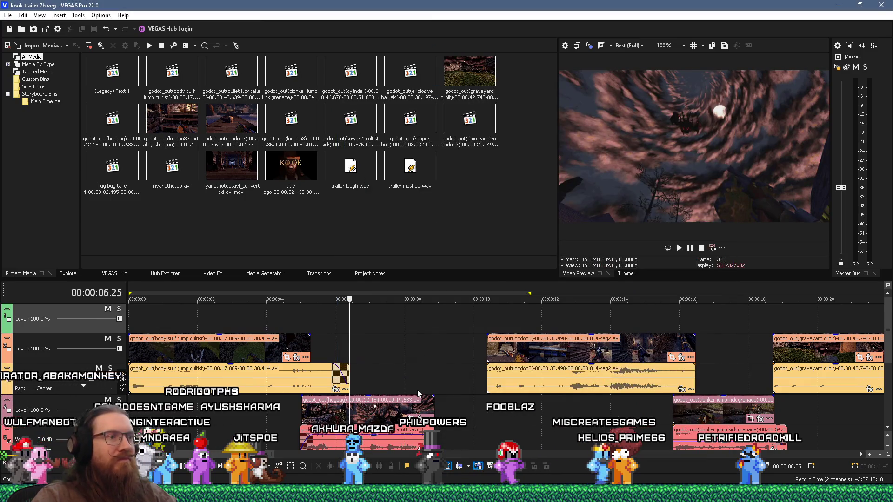
scroll(418, 389, "down", 2)
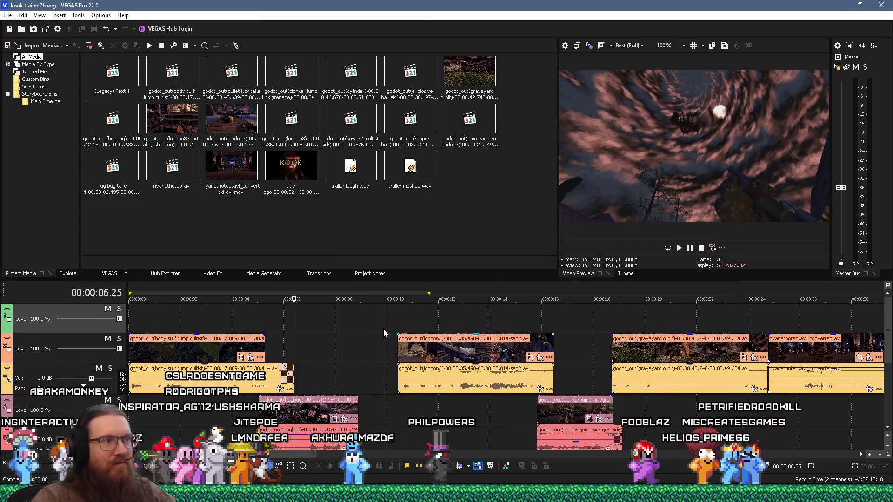
left_click(375, 324)
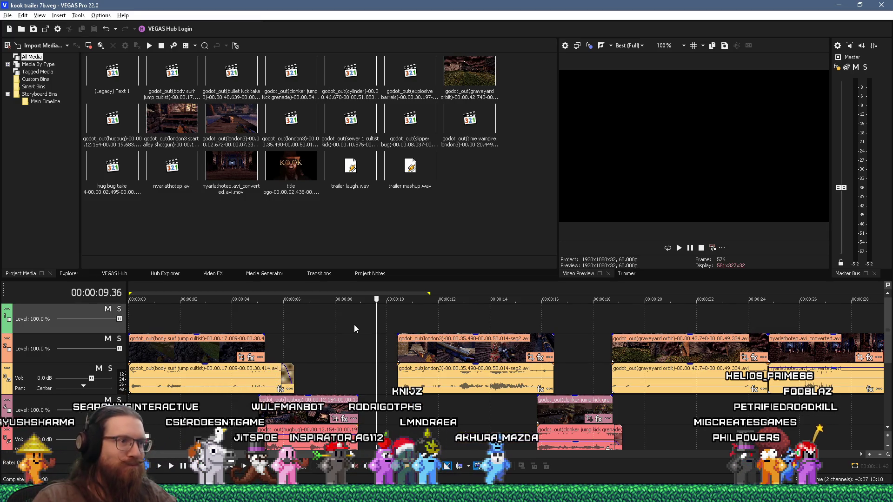
left_click(407, 321)
scroll(407, 322, "down", 5)
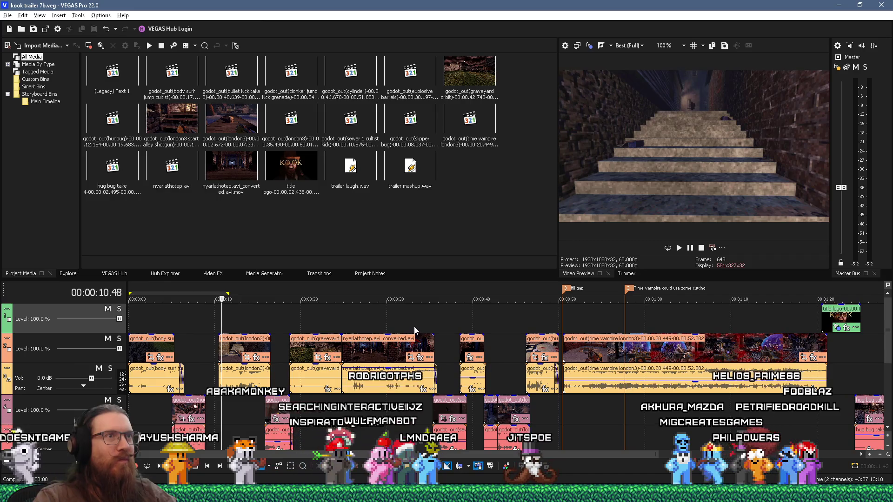
Step: Jump to about 20 seconds and open the context menu of the nyarlathotep_converted clip
left_click(303, 315)
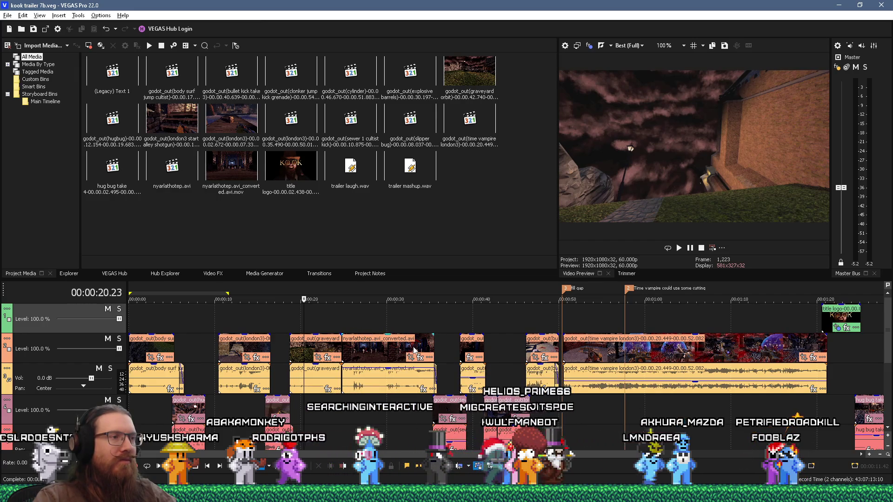
scroll(484, 353, "up", 2)
left_click(484, 354)
right_click(484, 353)
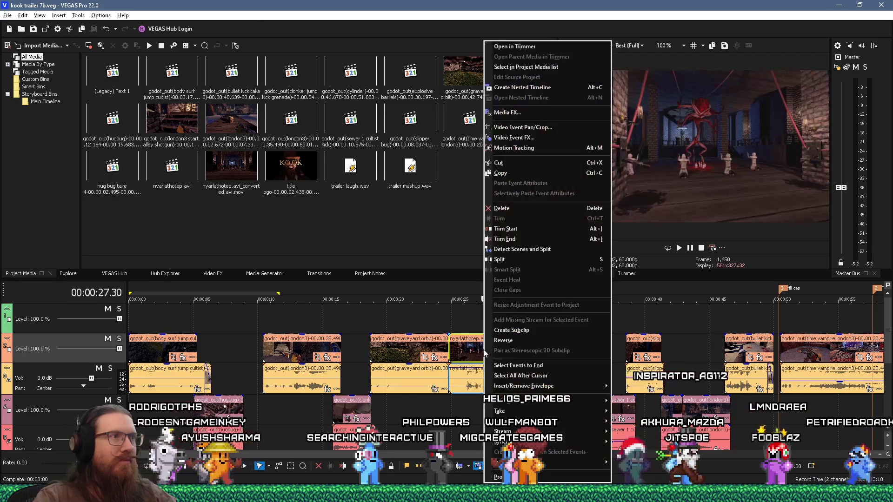
Step: Locate the nyarlathotep clip's source in Project Media, then bring up the sewer cultist clip's menu
left_click(537, 71)
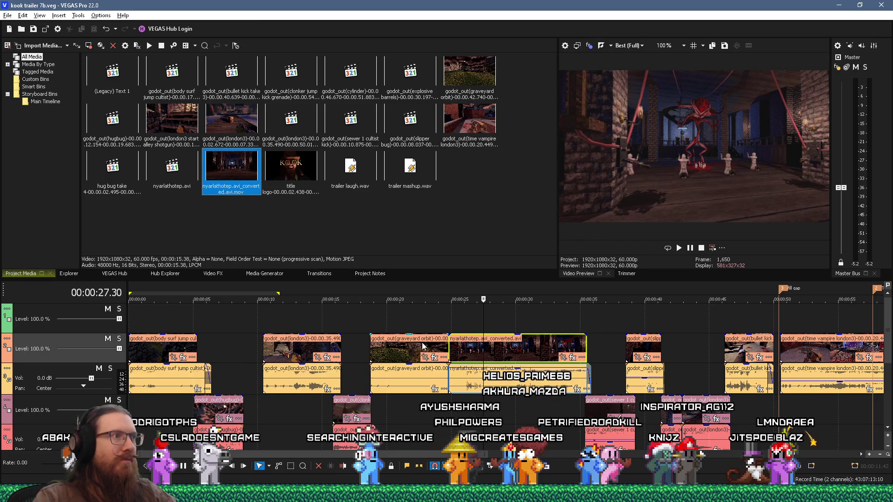
left_click(601, 407)
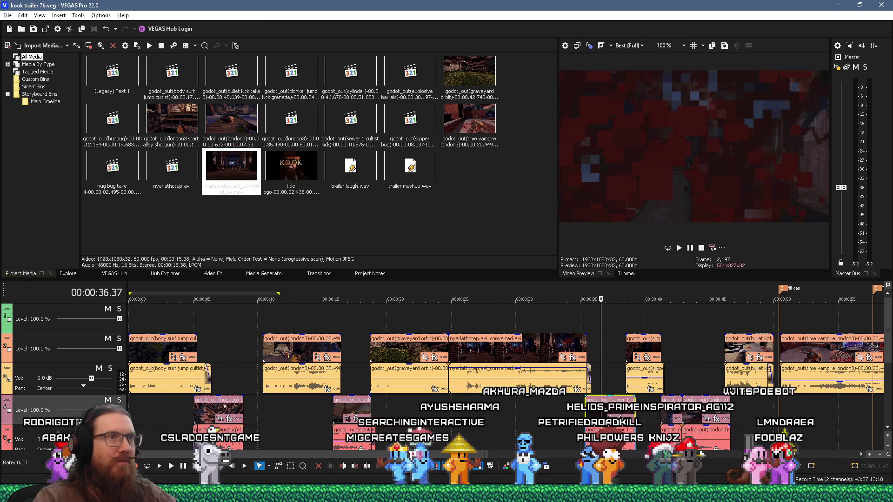
right_click(600, 407)
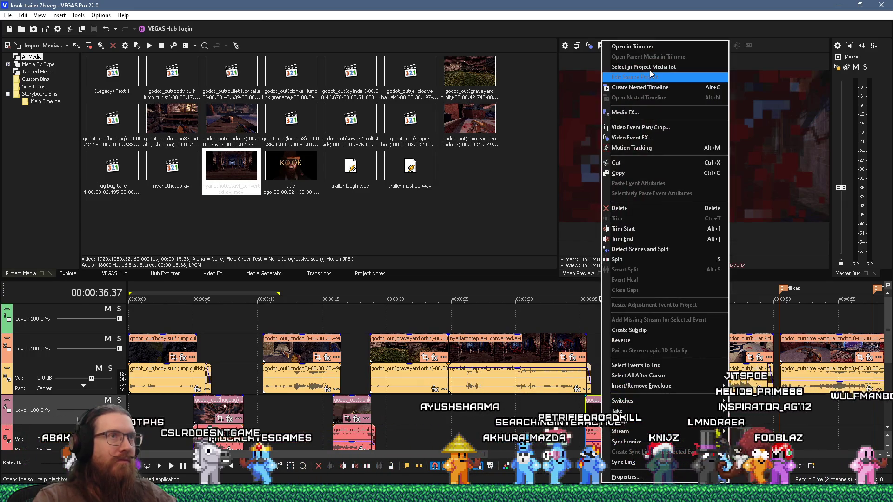
Step: Select the sewer clip's source in Project Media and switch the media view to List
left_click(651, 70)
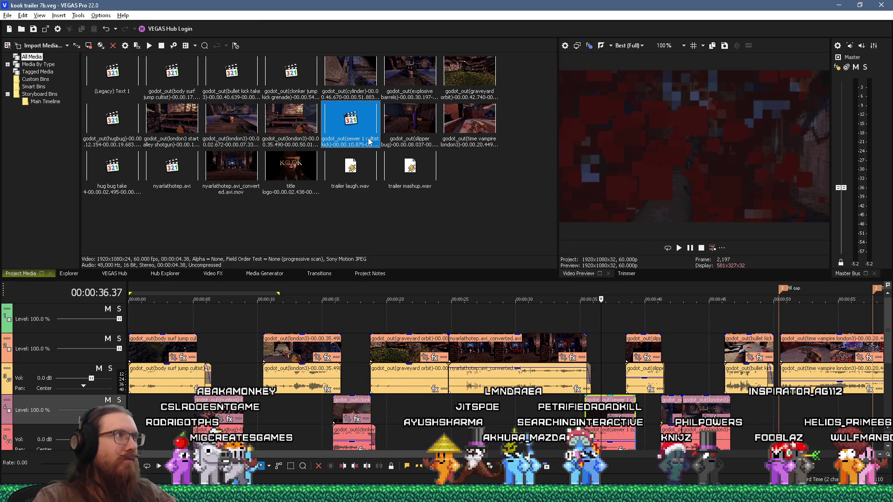
left_click(195, 46)
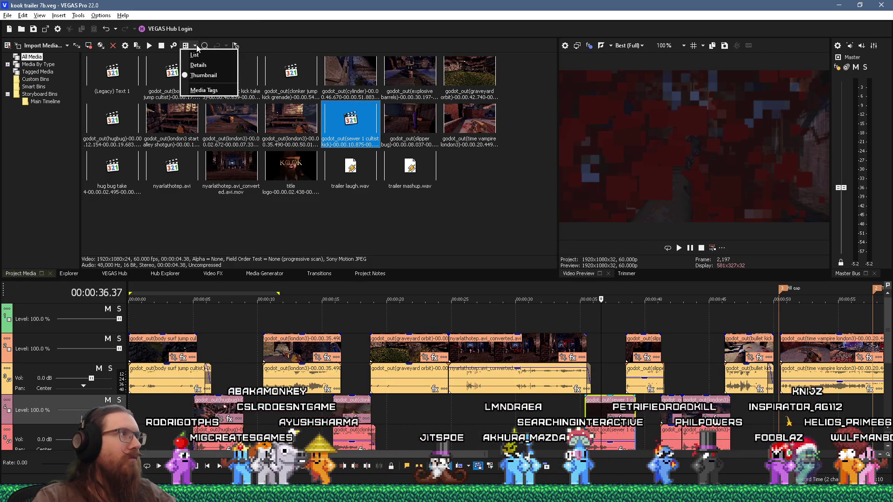
left_click(195, 55)
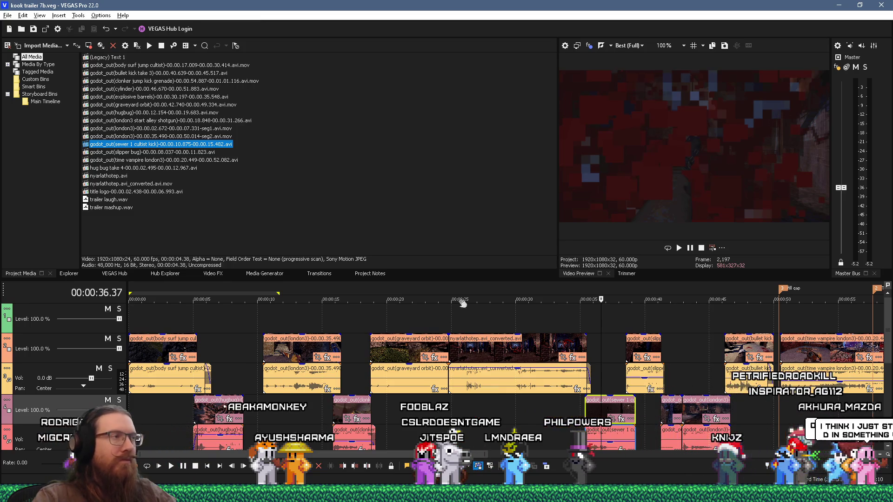
Step: Copy the sewer 1 cultist kick AVI from its source folder into kook trailer 7
right_click(207, 146)
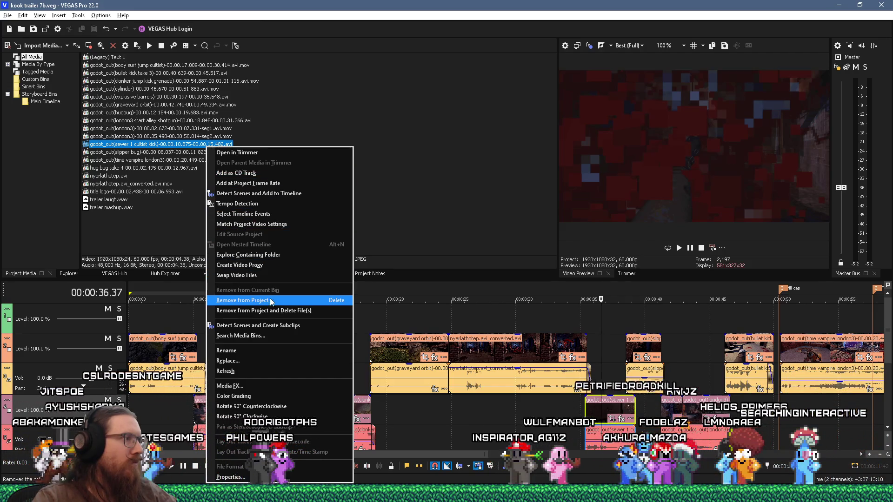
left_click(260, 254)
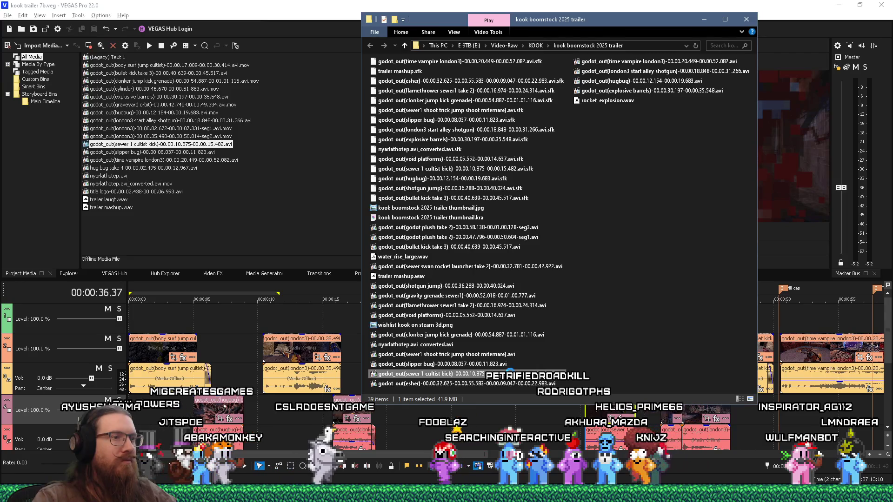
right_click(506, 373)
left_click(541, 318)
left_click(747, 19)
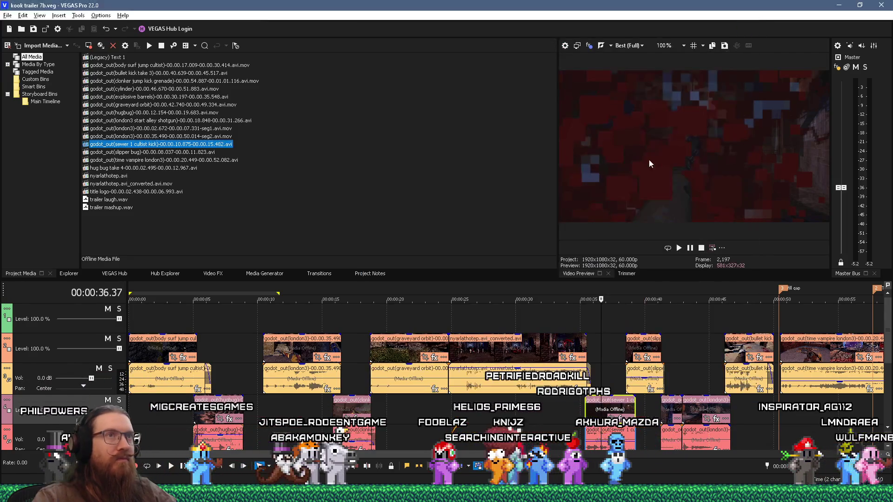
key("alt+Tab")
key("Tab")
key("Tab")
key("Tab")
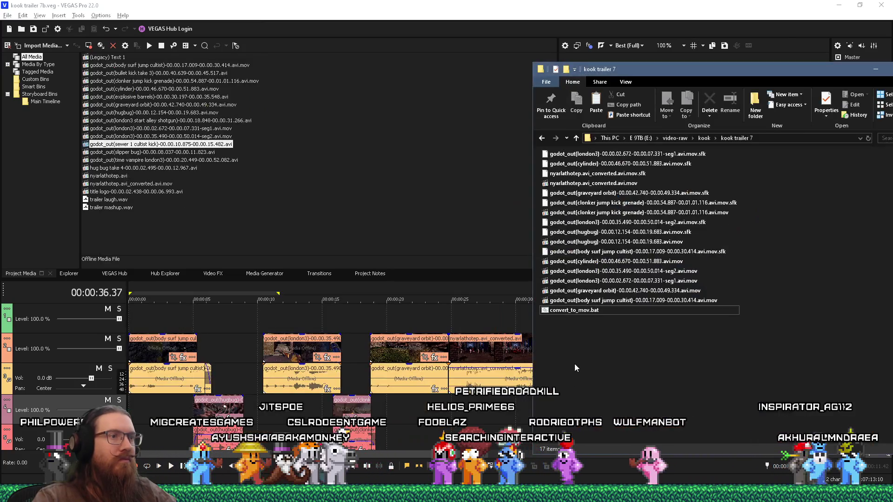
right_click(573, 363)
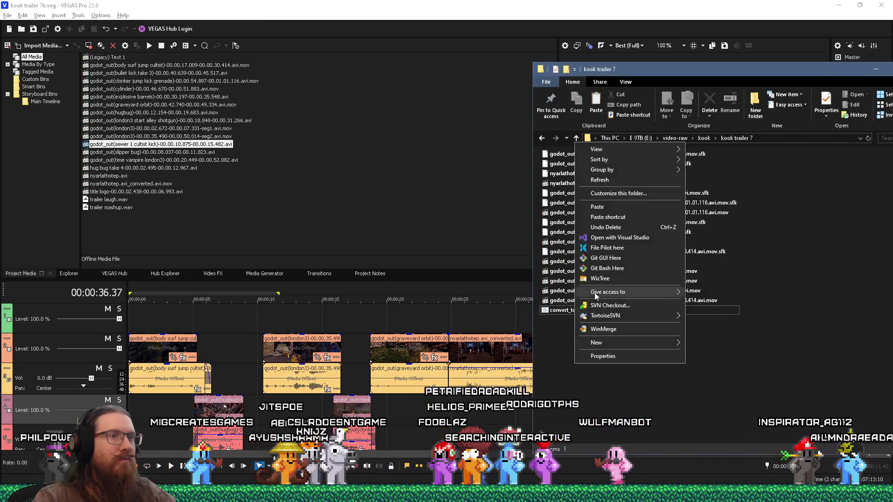
left_click(607, 211)
Step: Convert the copied sewer AVI with convert_to_mov.bat and delete the leftover AVI
left_click_drag(604, 320, 576, 309)
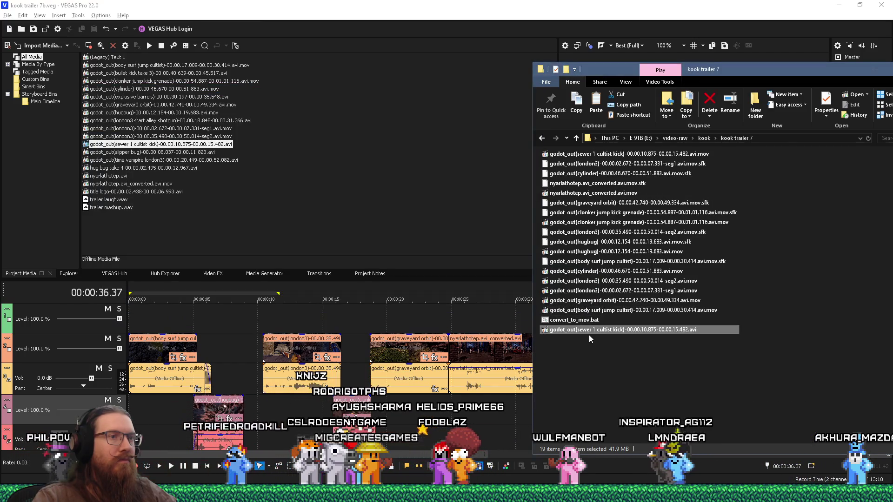
right_click(593, 330)
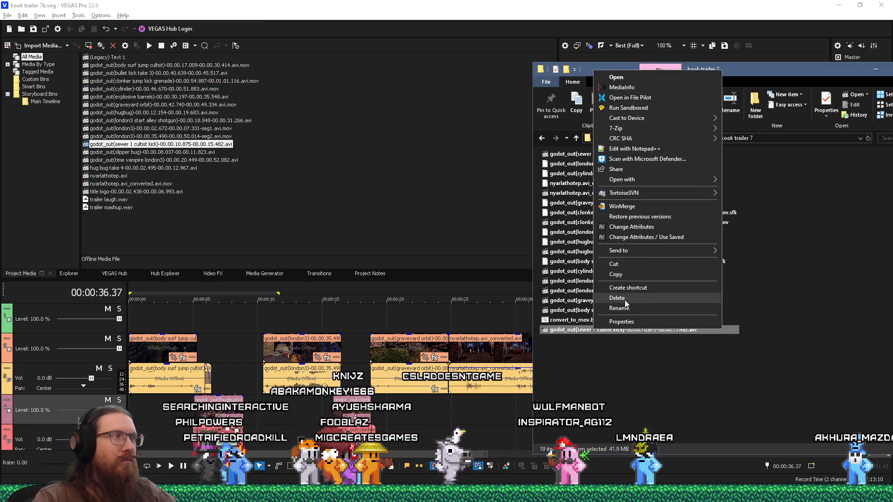
left_click(626, 302)
Step: Replace the sewer media with the converted sewer 1 cultist kick .avi.mov file
right_click(213, 147)
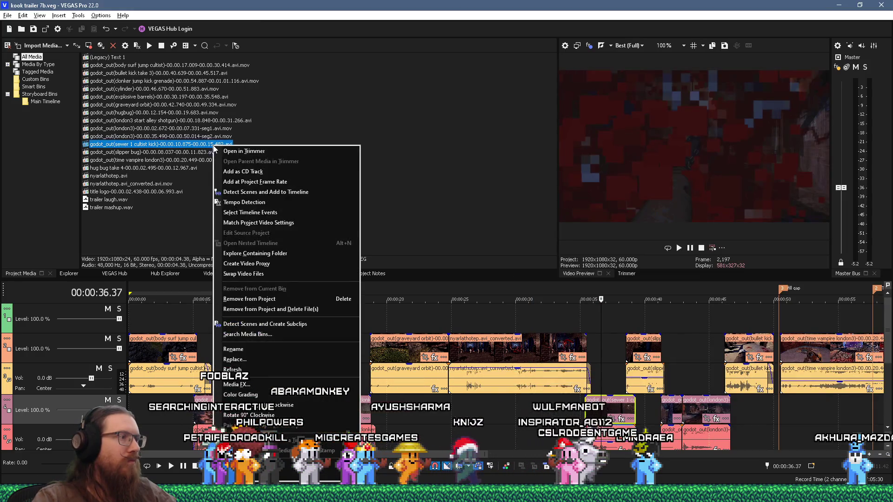
left_click(248, 362)
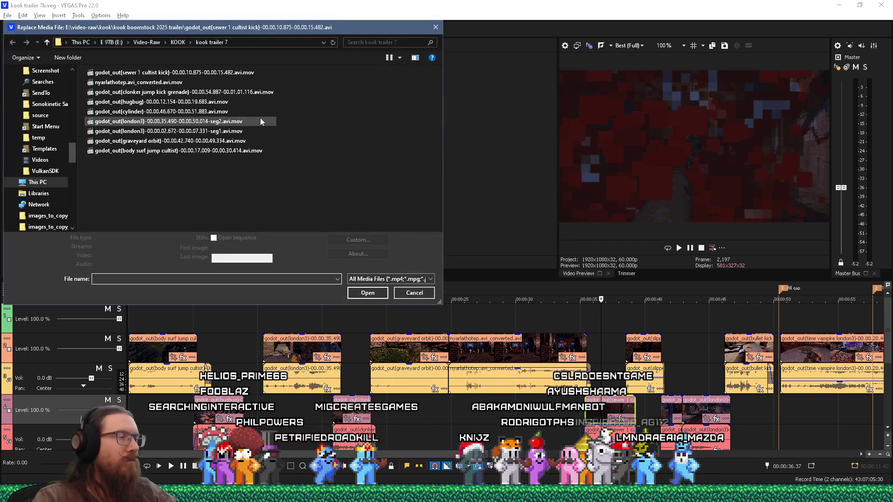
left_click(230, 73)
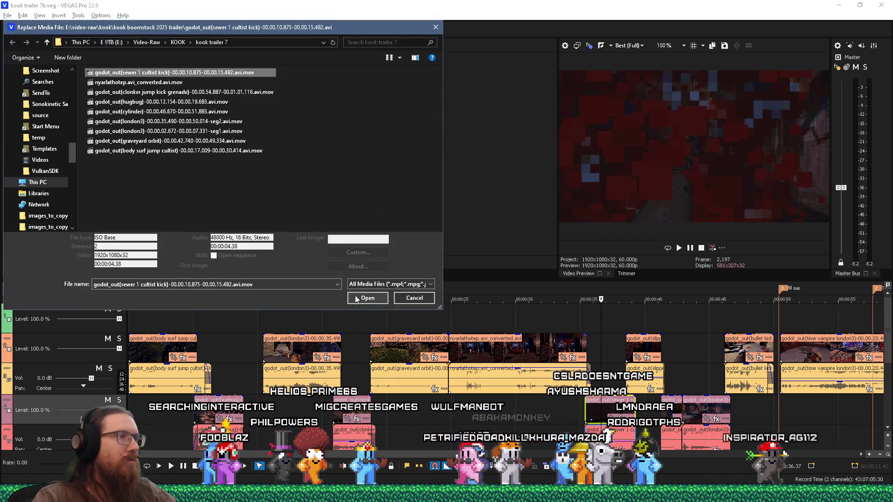
left_click(357, 298)
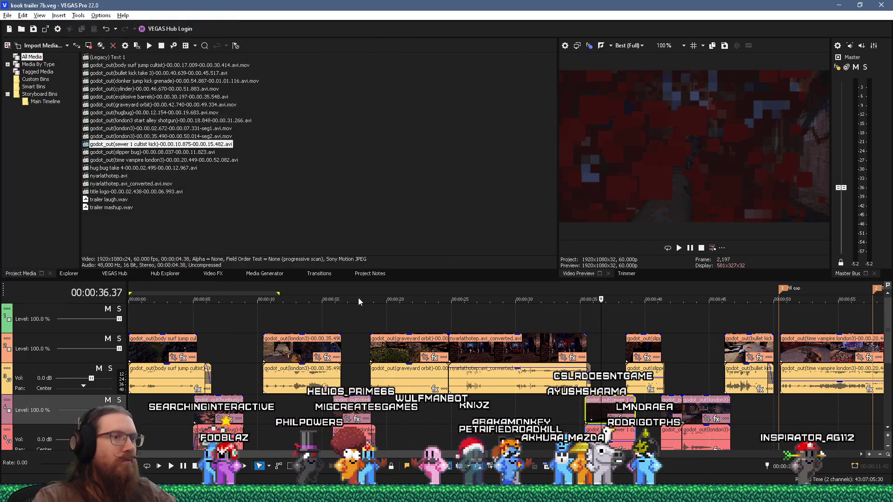
Step: Locate the slipper bug clip's source in Project Media and open its containing folder
left_click(642, 343)
right_click(643, 341)
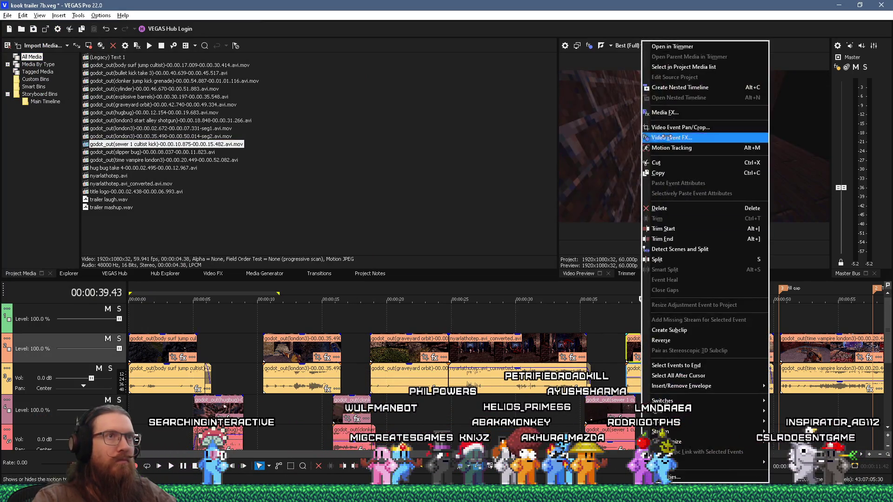
left_click(682, 66)
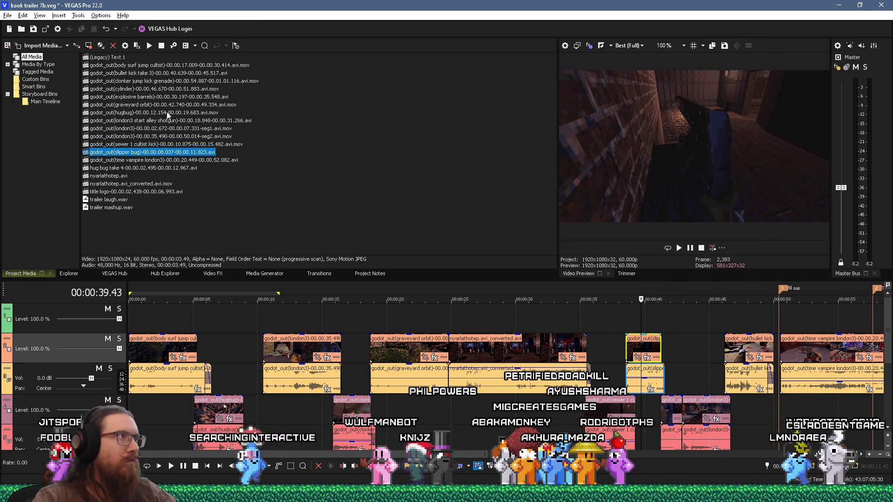
right_click(192, 154)
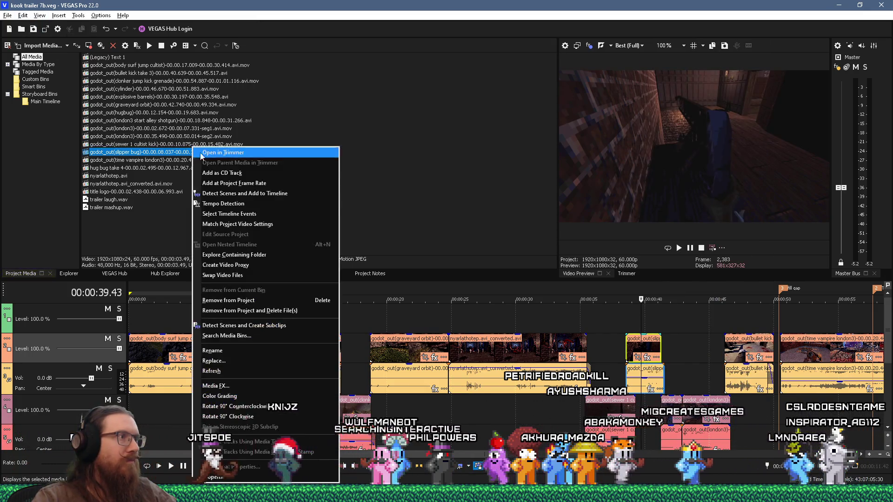
left_click(256, 275)
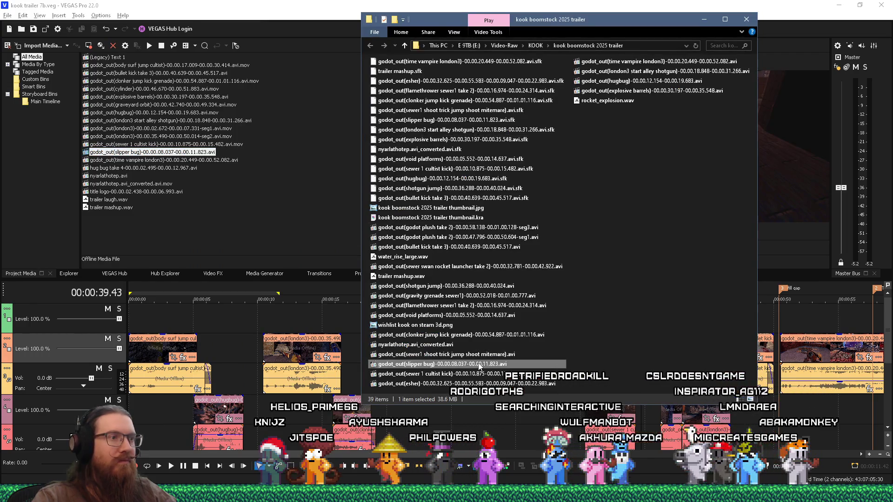
Step: Copy the slipper bug AVI into kook trailer 7, convert it with convert_to_mov.bat, delete the AVI
right_click(479, 364)
left_click(511, 308)
left_click(747, 21)
key("super+Tab")
left_click(685, 138)
right_click(709, 380)
left_click(731, 223)
left_click_drag(588, 343, 583, 331)
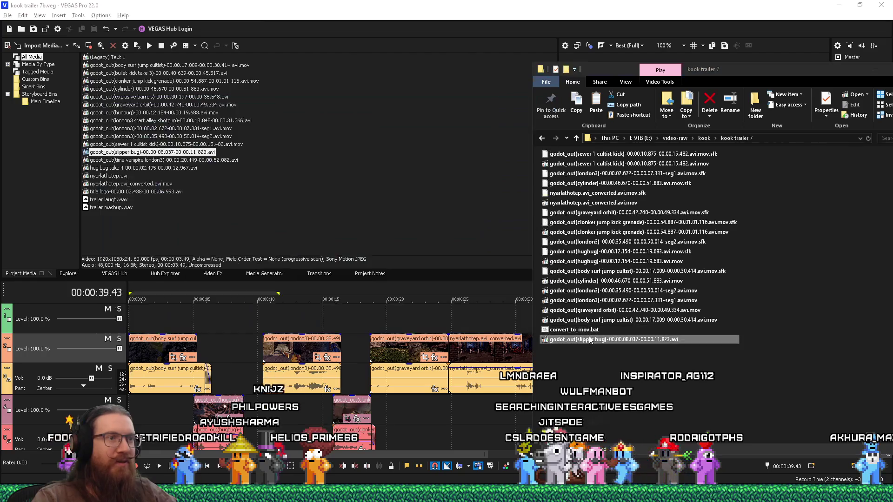
right_click(605, 350)
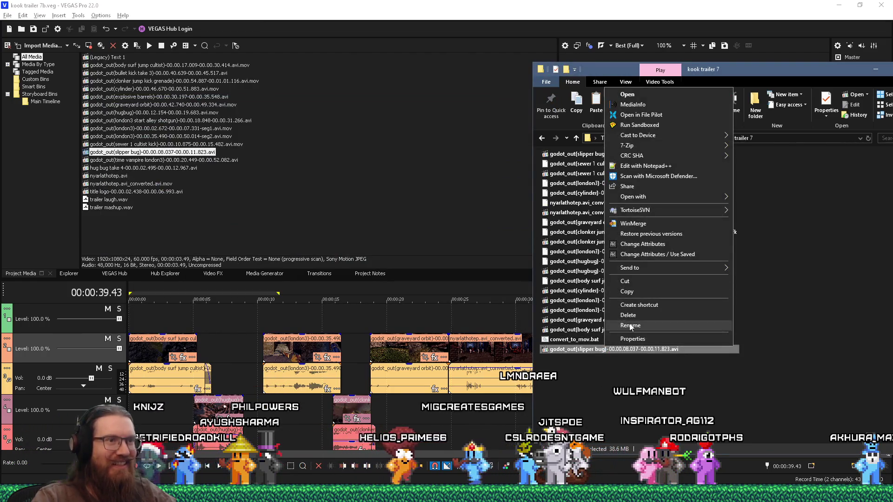
left_click(632, 320)
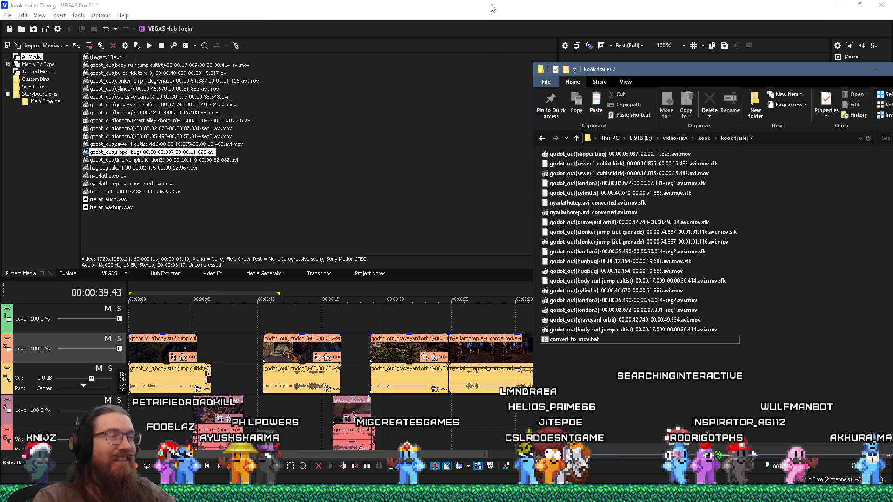
Step: Replace the slipper bug media with its converted .avi.mov file
left_click(494, 193)
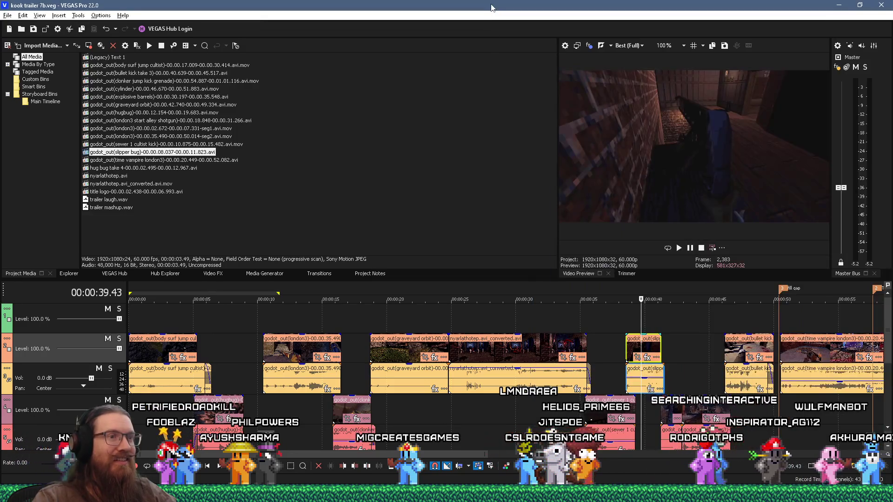
right_click(193, 153)
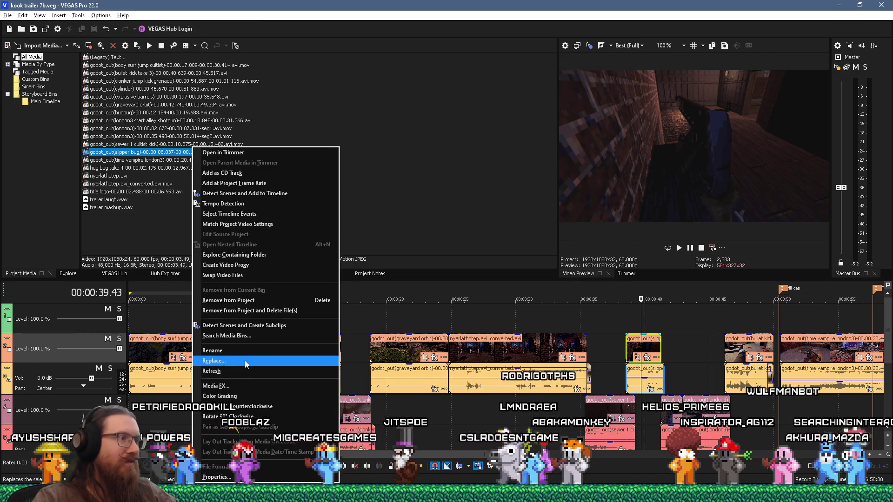
left_click(244, 360)
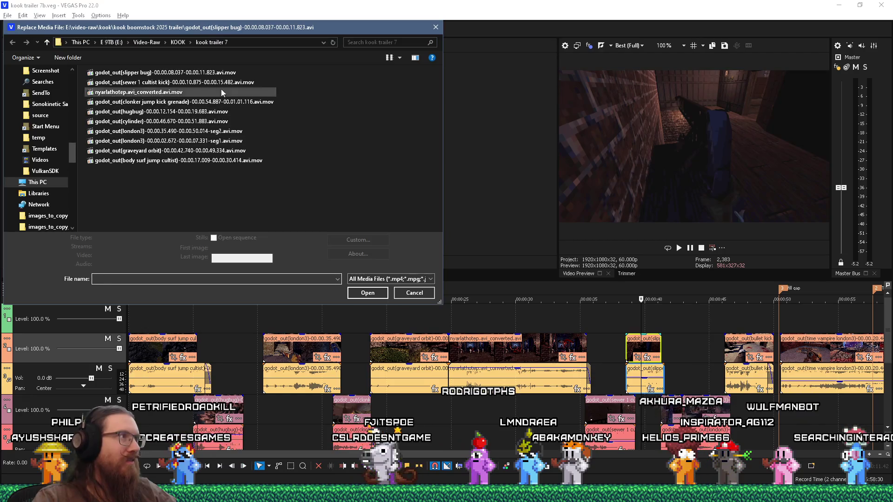
left_click(380, 301)
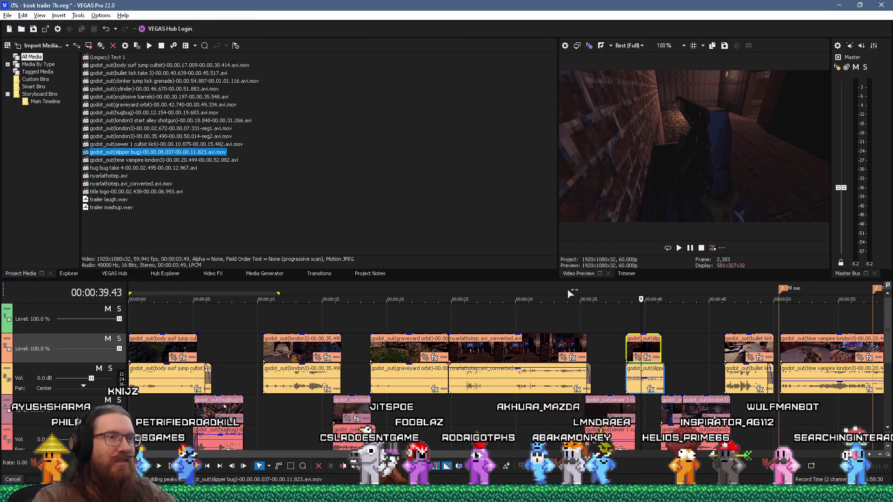
left_click(667, 405)
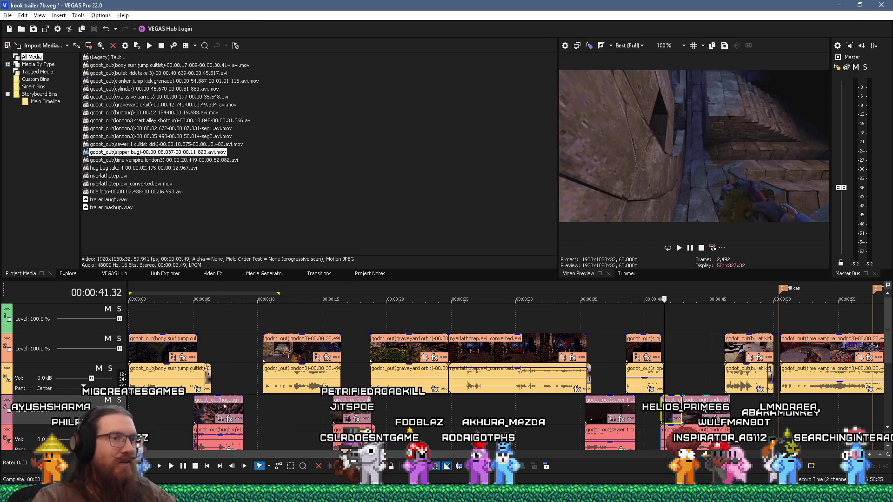
Step: Locate the bullet kick take 3 source in Project Media and open its containing folder
right_click(702, 409)
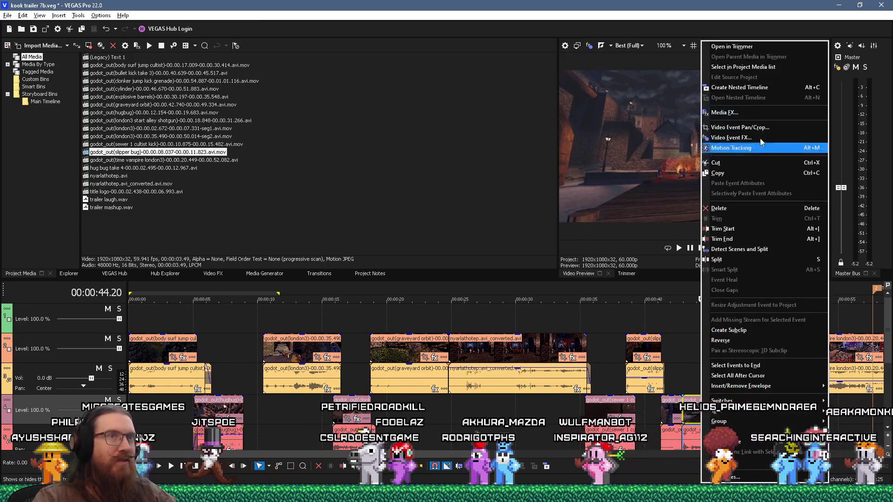
left_click(753, 68)
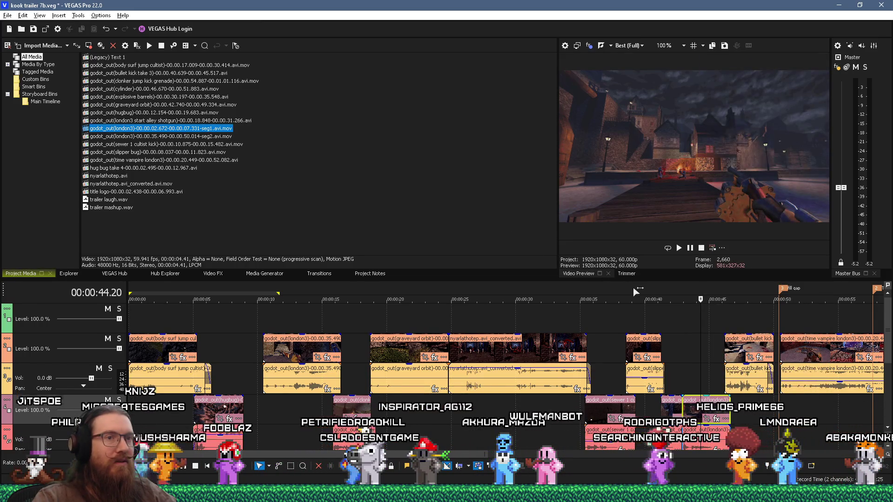
left_click(737, 345)
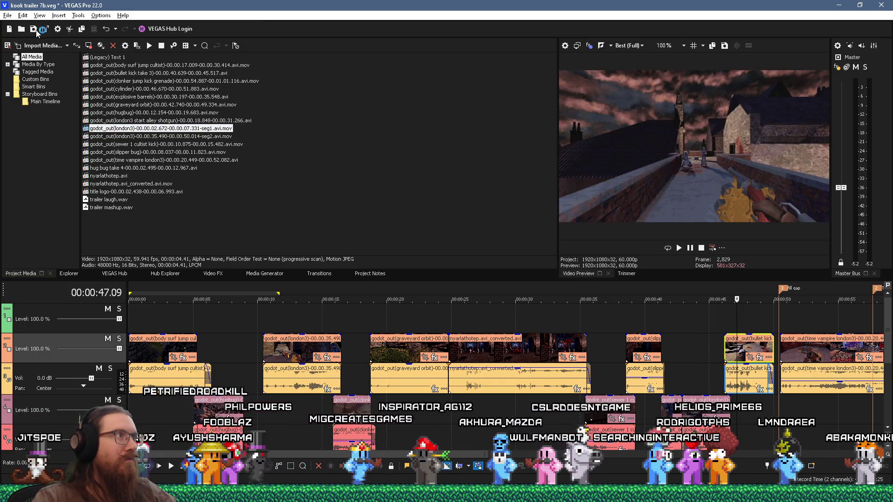
right_click(748, 349)
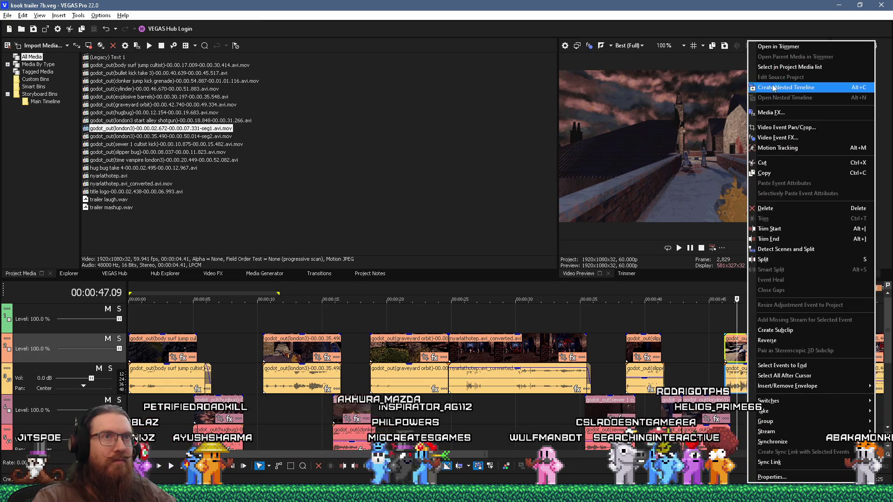
left_click(784, 67)
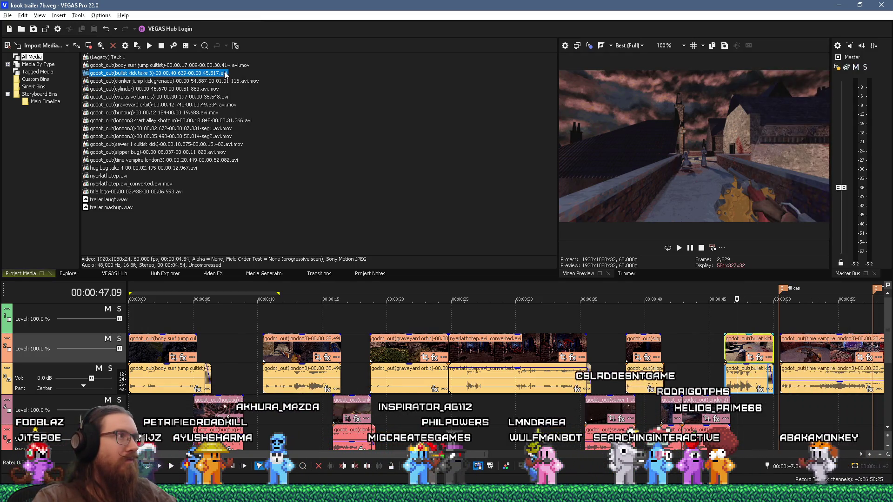
right_click(227, 74)
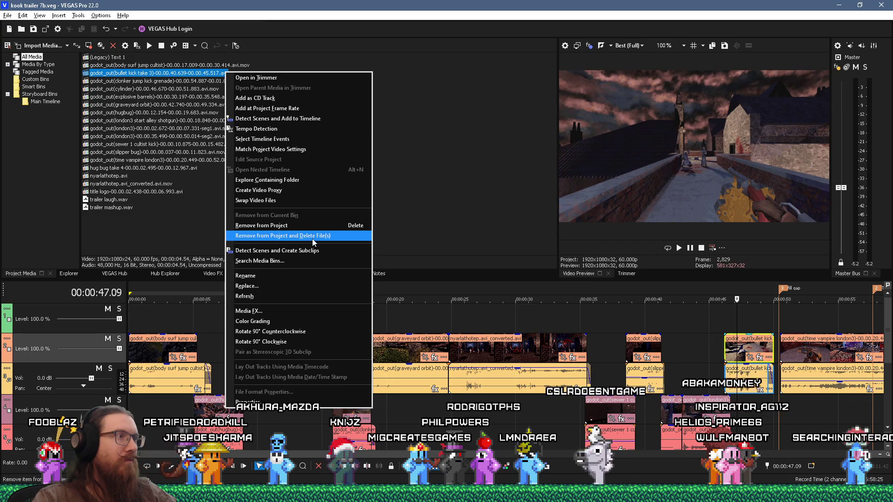
left_click(302, 199)
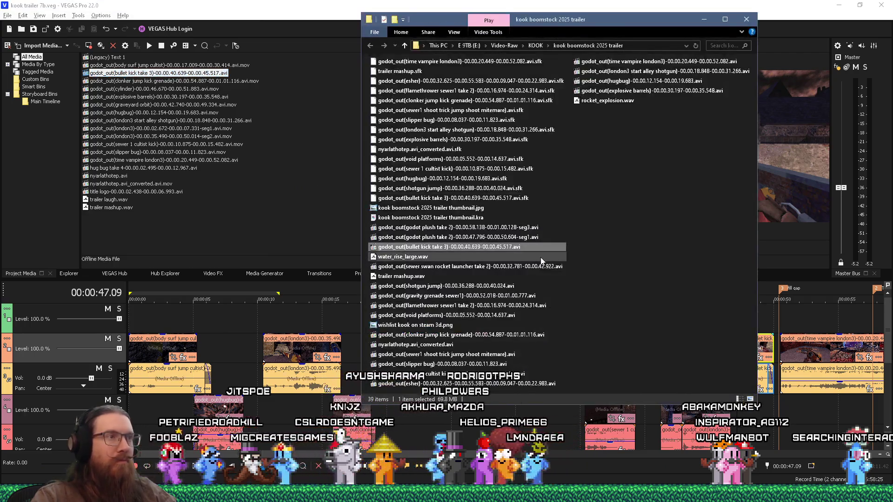
Step: Copy the bullet kick .avi into the kook trailer 7 folder
right_click(518, 249)
key("super+Tab")
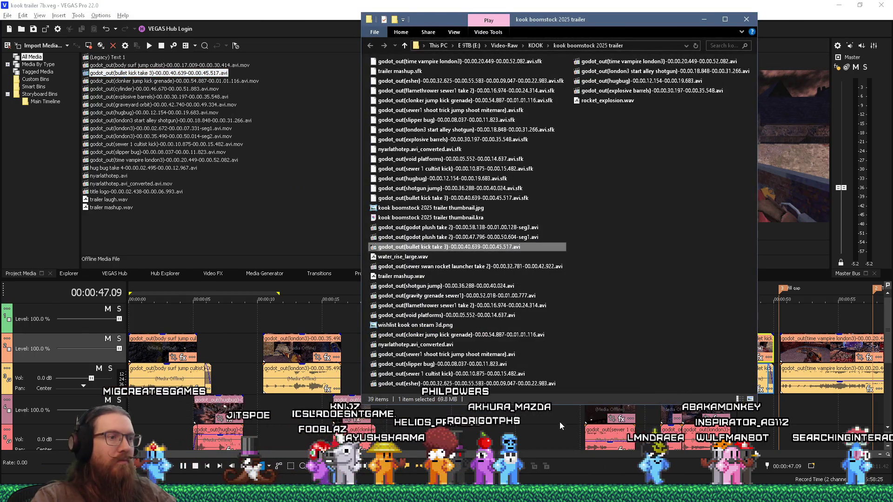
key("Return")
right_click(609, 389)
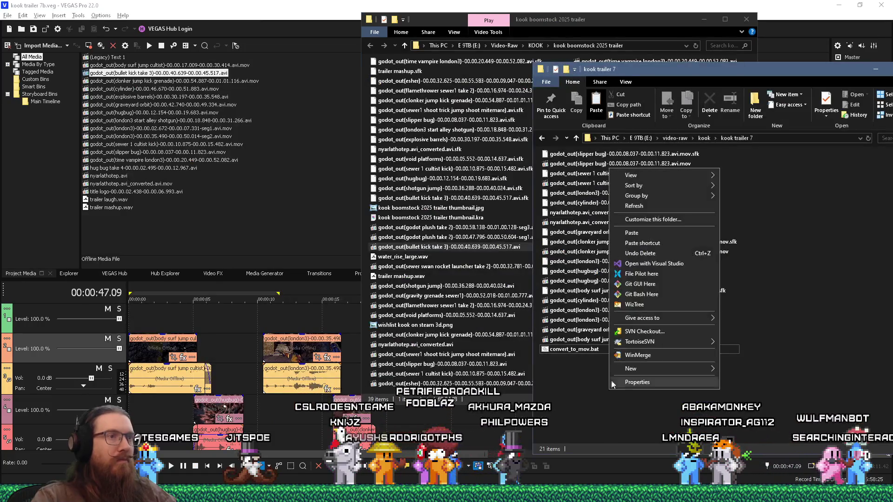
left_click(641, 235)
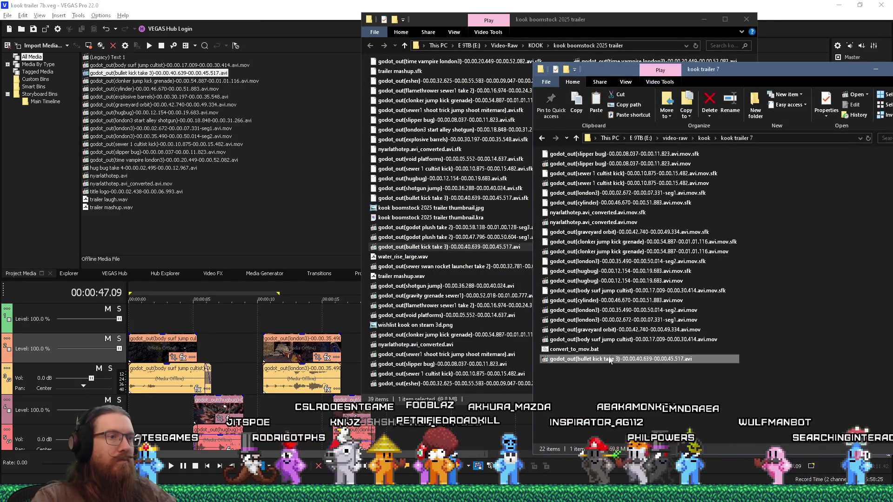
Step: Run the MOV conversion on the bullet kick copy and delete the leftover .avi
double_click(590, 351)
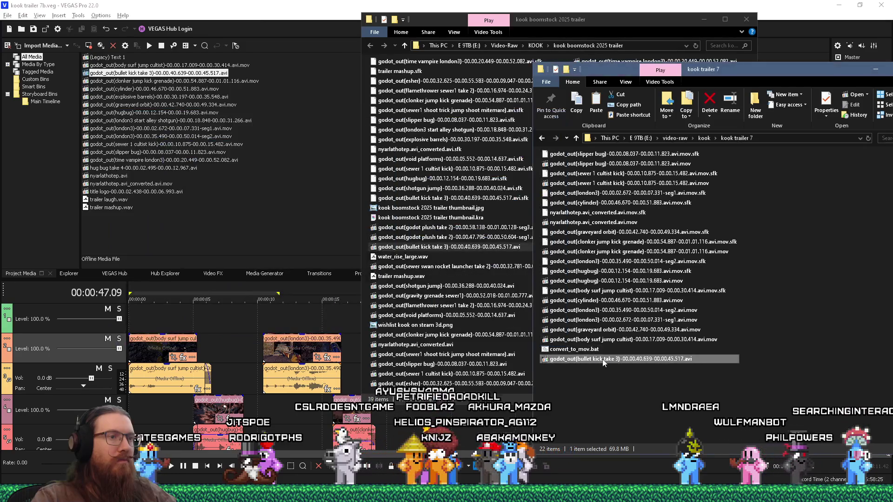
right_click(602, 359)
left_click(602, 389)
right_click(607, 370)
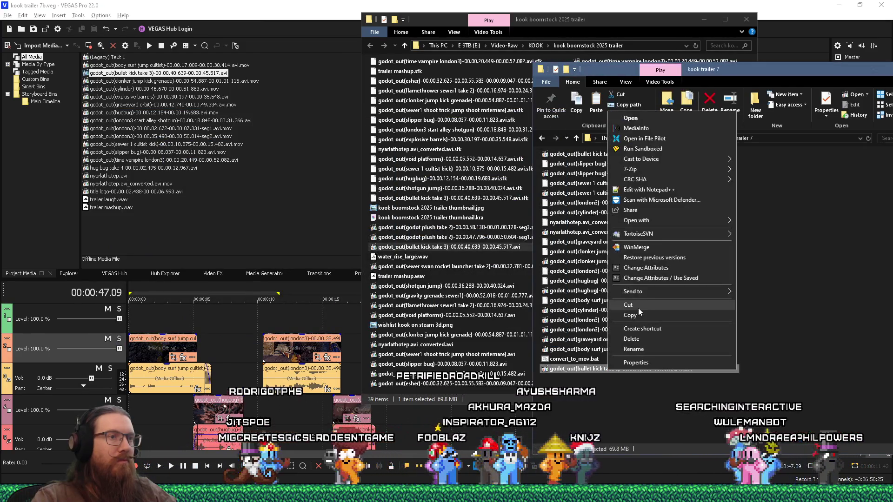
left_click(645, 314)
key("Delete")
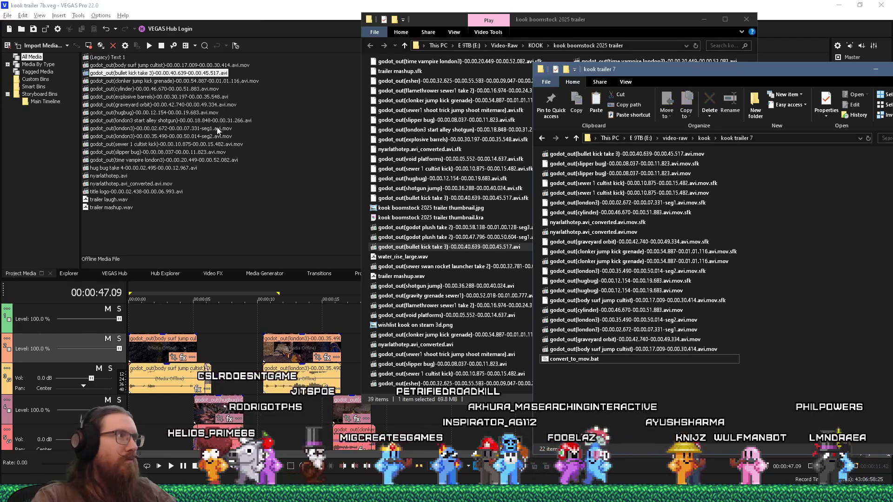
left_click(231, 4)
Step: Replace the bullet kick media with the converted bullet kick take 3 .avi.mov file
right_click(213, 74)
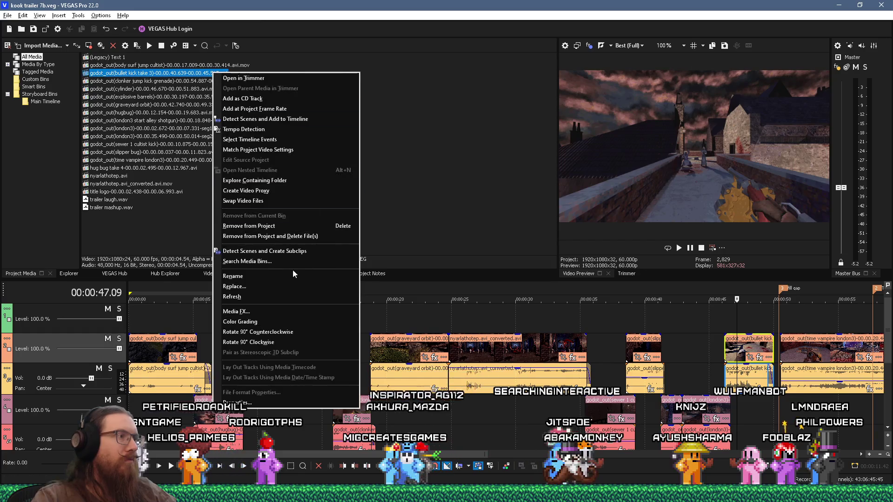
left_click(266, 285)
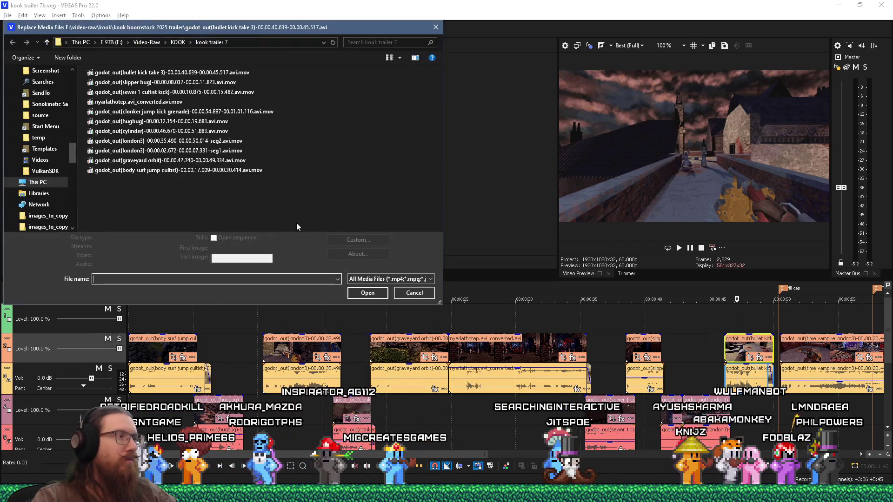
left_click(223, 74)
left_click(367, 298)
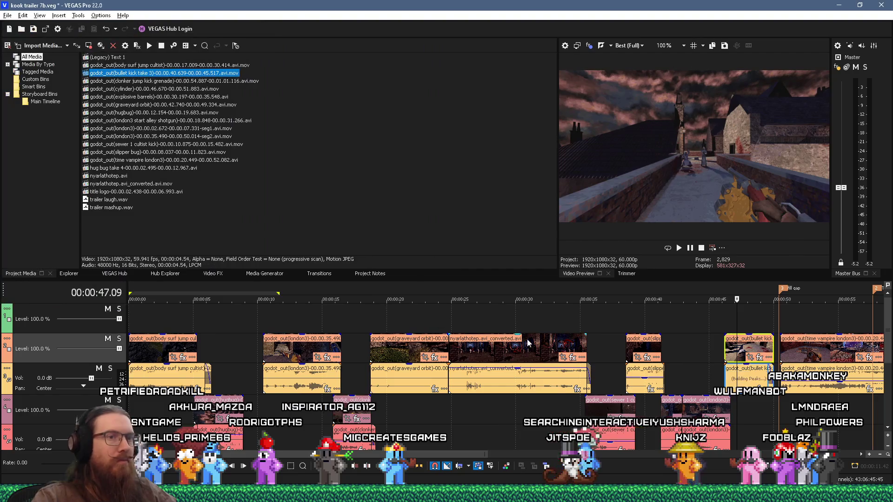
left_click_drag(416, 454, 600, 454)
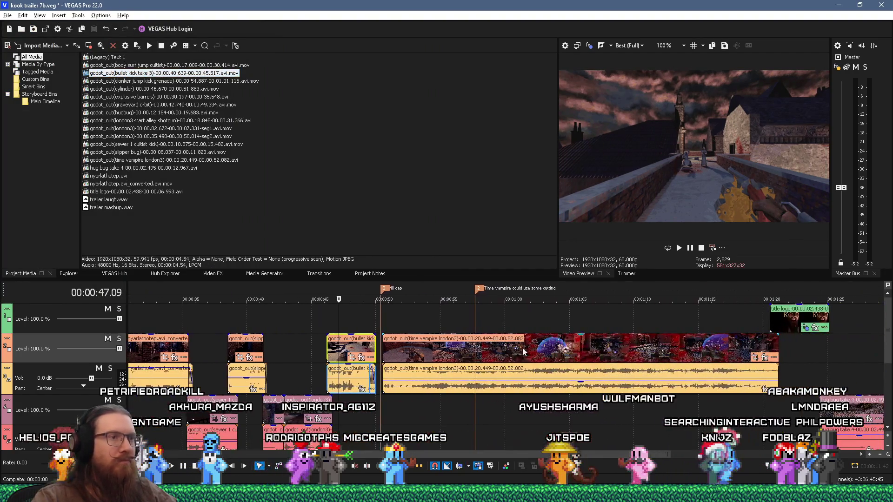
Step: Find the time vampire clip's source in Project Media and open its containing folder
left_click(488, 339)
right_click(487, 339)
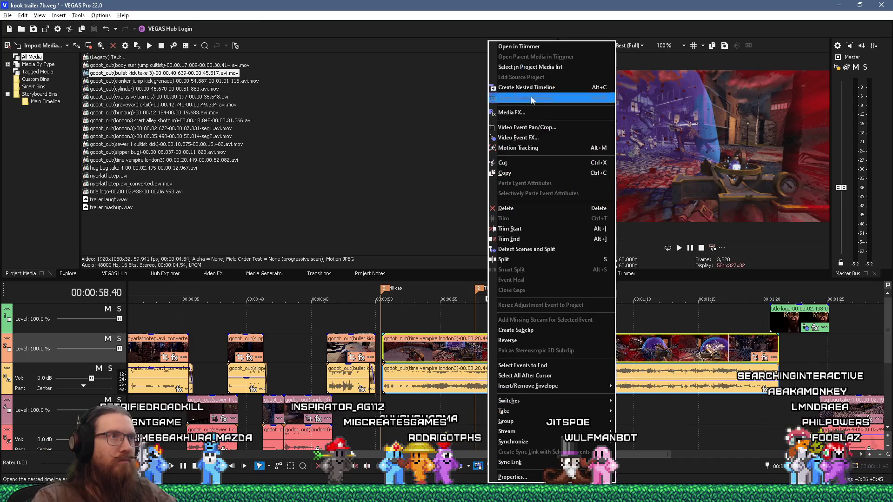
left_click(533, 69)
right_click(225, 160)
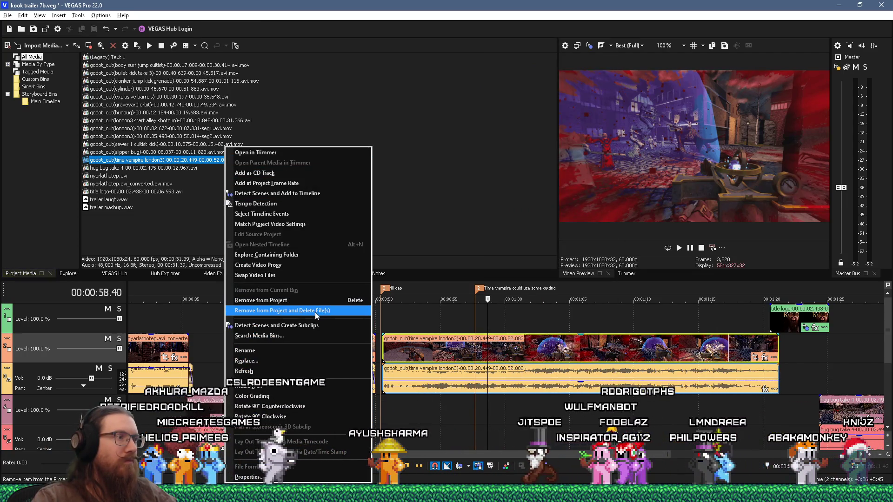
left_click(300, 255)
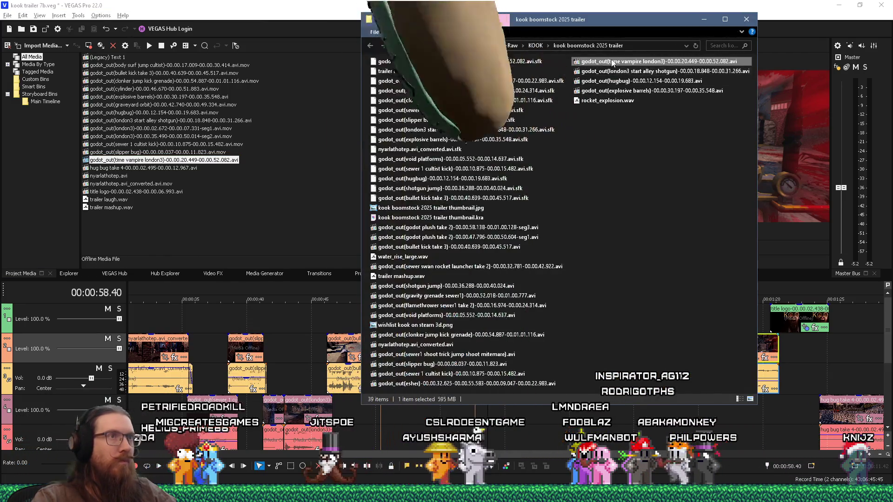
Step: Copy the time vampire AVI, paste a duplicate in the wrong folder, then delete that duplicate
right_click(612, 63)
left_click(642, 255)
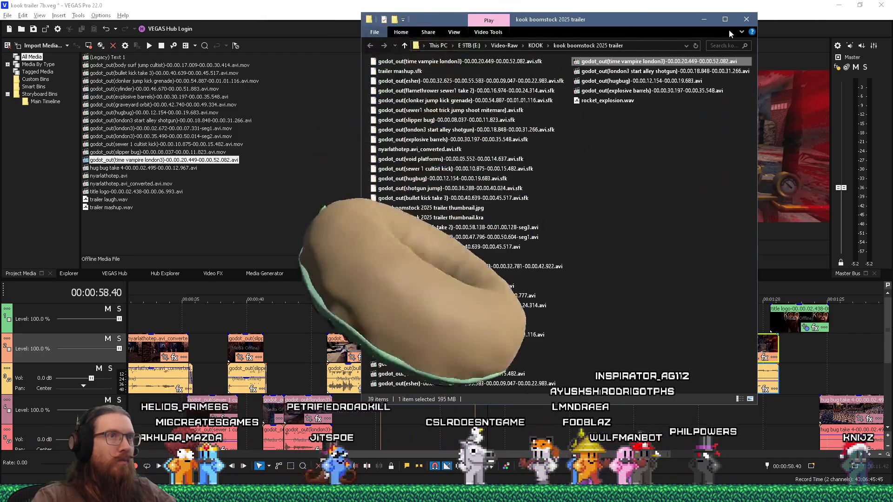
key("super+Tab")
key("Return")
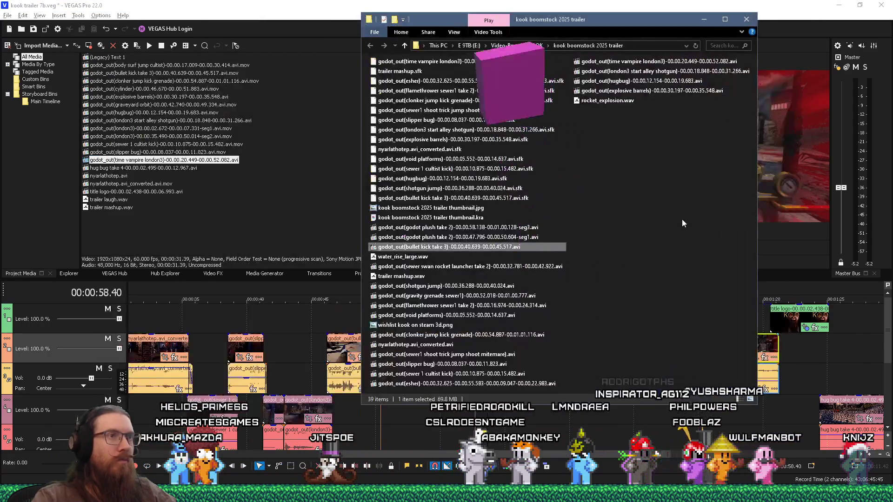
right_click(681, 219)
left_click(692, 253)
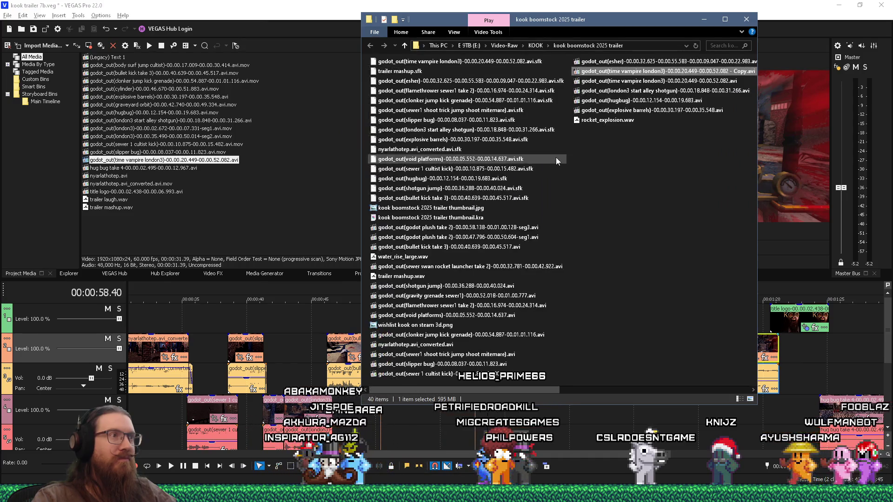
mouse_move(542, 93)
left_mouse_down()
mouse_move(518, 142)
mouse_move(506, 229)
mouse_move(484, 267)
mouse_move(563, 190)
mouse_move(621, 73)
left_mouse_up()
scroll(607, 102, "right", 2)
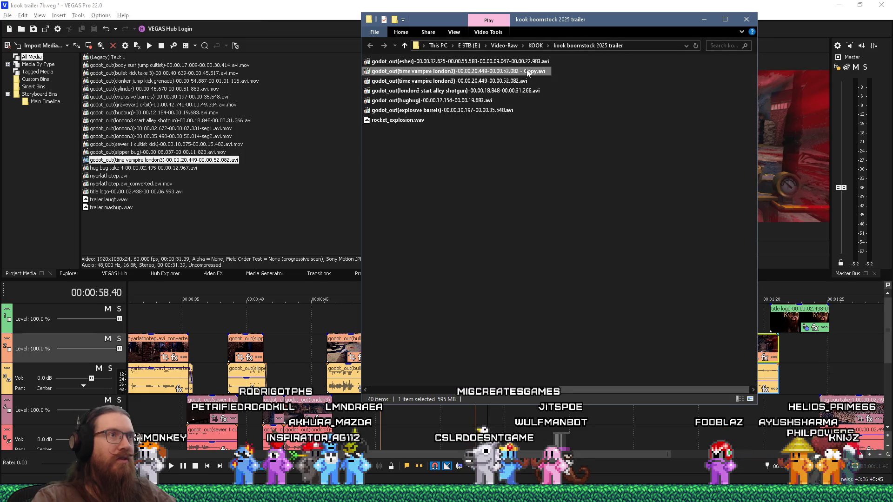
right_click(528, 73)
left_click(565, 298)
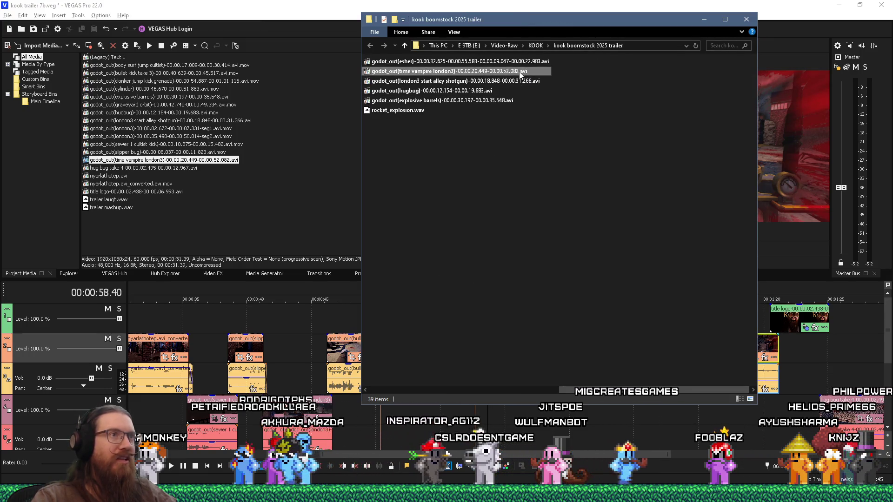
Step: Copy the time vampire AVI into kook trailer 7, convert it to MOV, and delete the copied AVI
right_click(519, 71)
left_click(537, 274)
key("super+Tab")
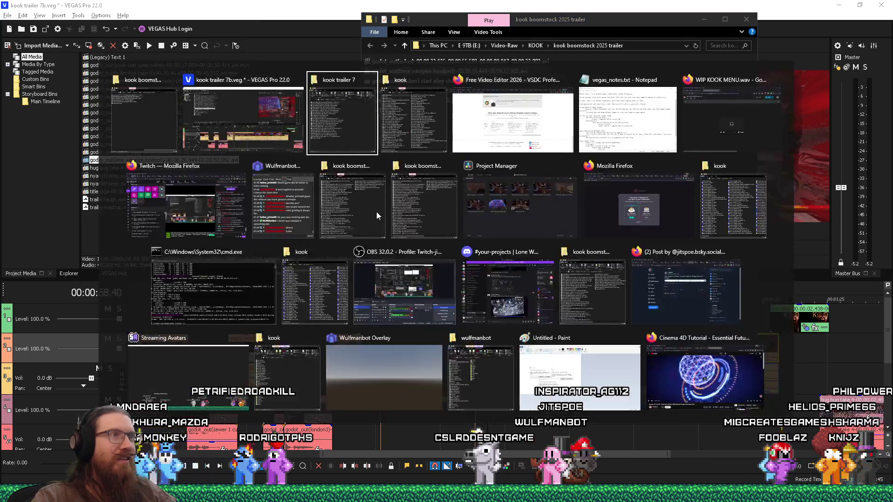
key("Return")
right_click(662, 180)
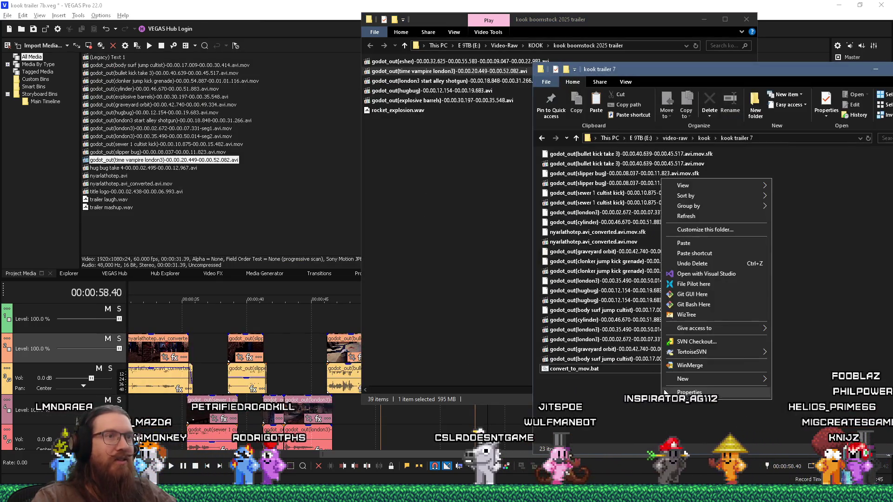
left_click(688, 240)
left_click_drag(633, 379, 590, 370)
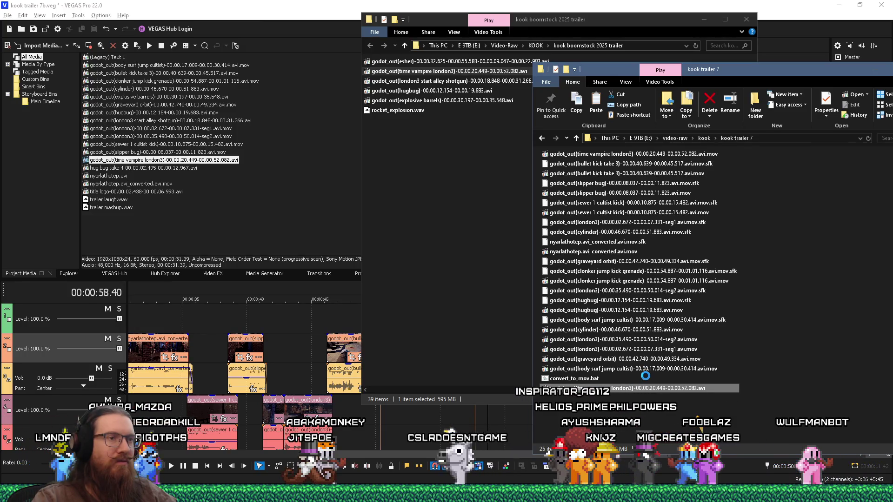
key("shift+F10")
left_click(652, 354)
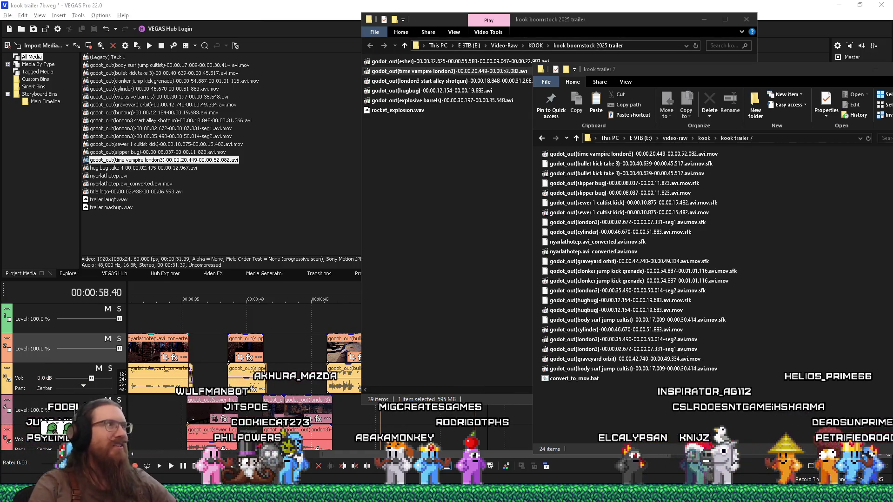
left_click(199, 4)
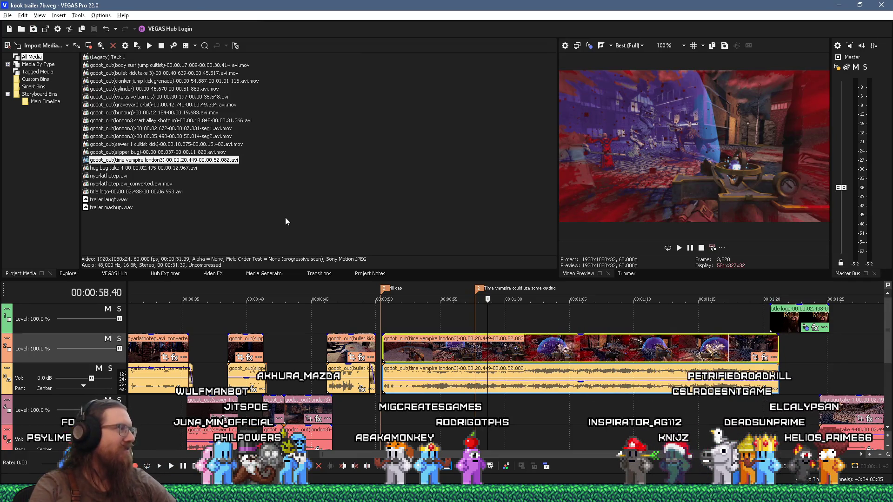
Step: Check the time vampire media's properties and close them unchanged
right_click(235, 160)
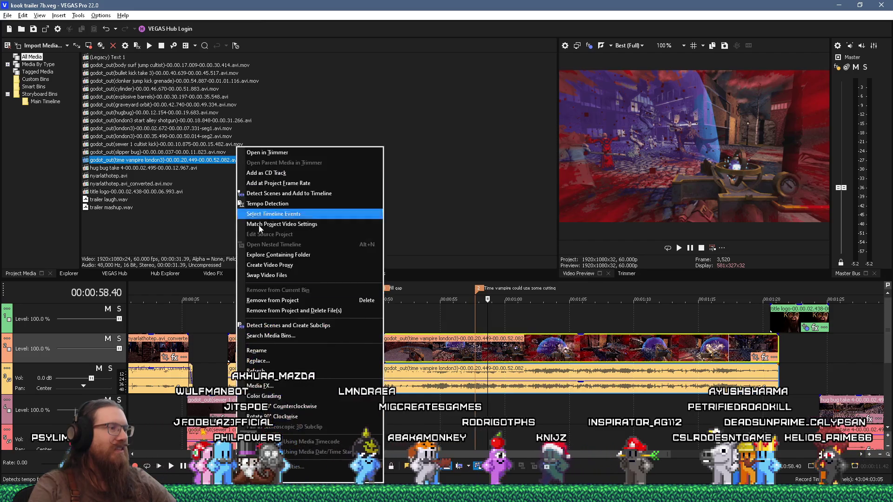
left_click(303, 469)
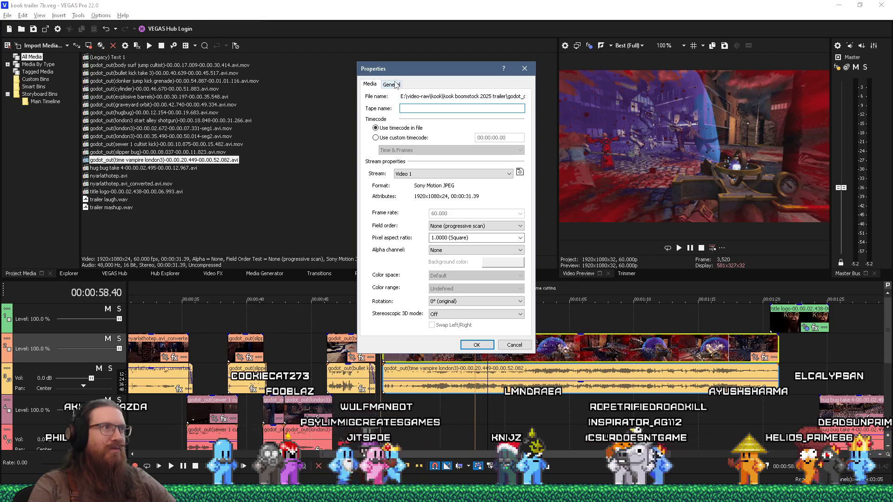
key("Escape")
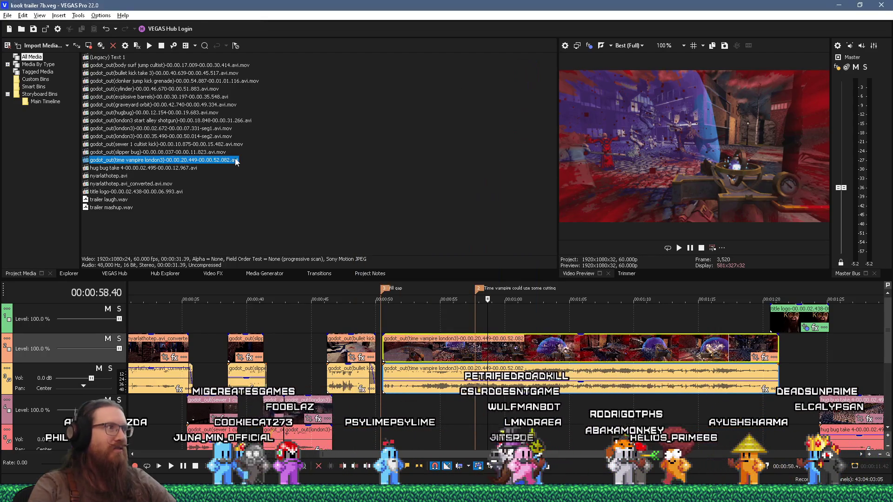
Step: Replace the time vampire london3 media with its converted .avi.mov file
right_click(222, 162)
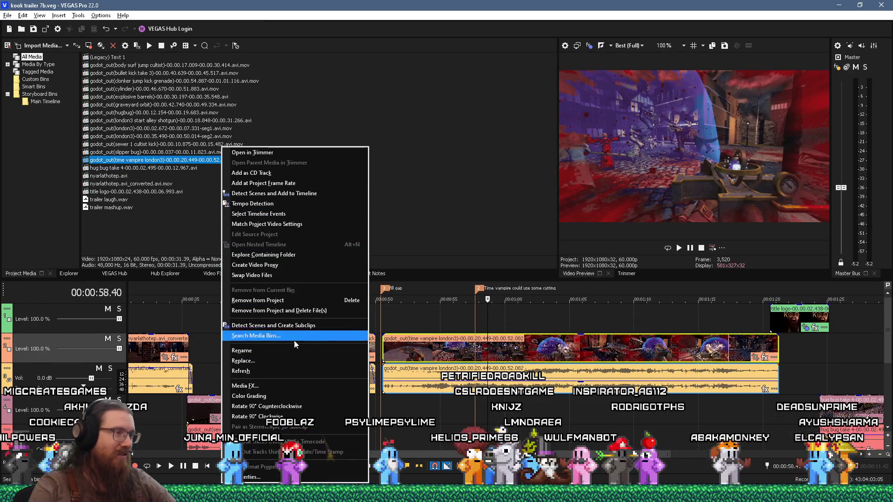
left_click(291, 361)
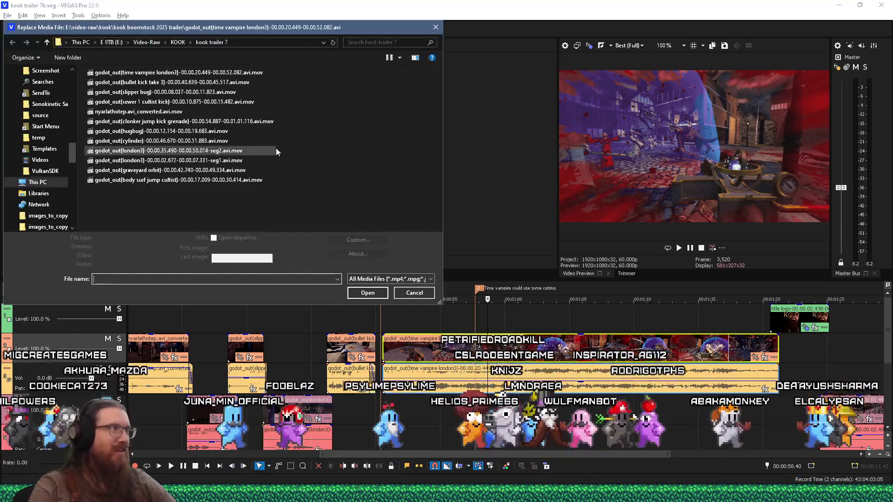
left_click(253, 74)
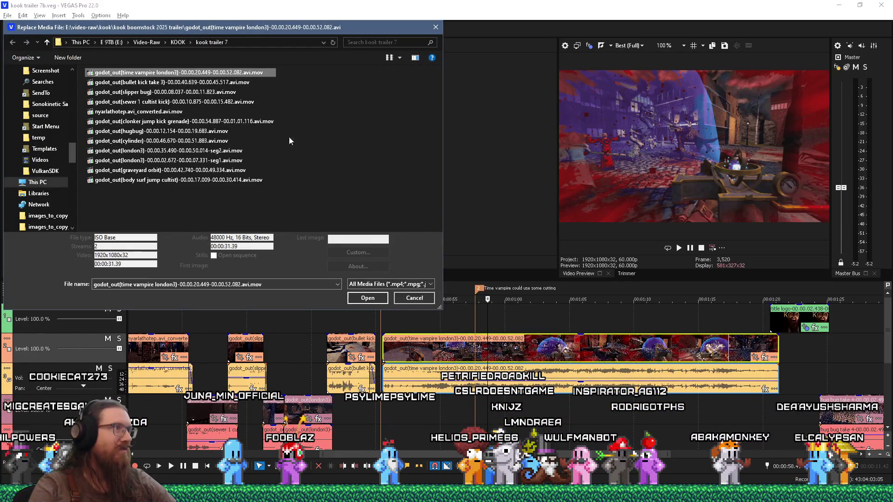
left_click(367, 293)
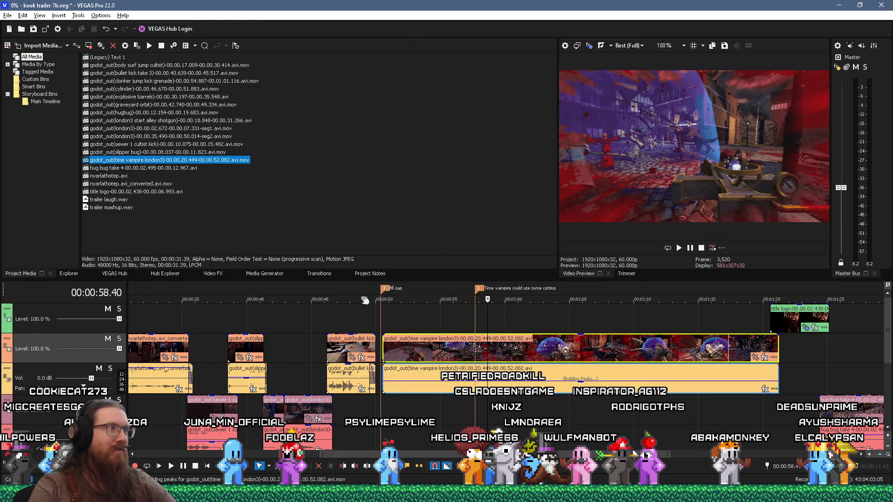
scroll(535, 343, "down", 2)
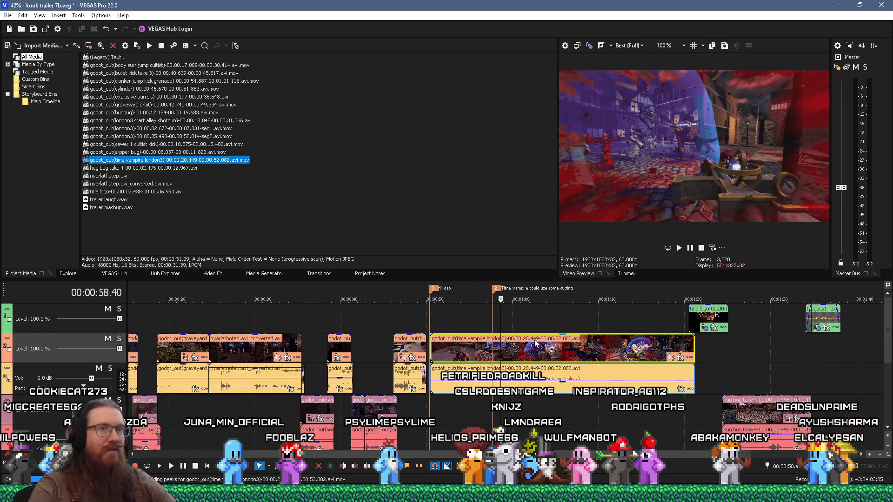
left_click(710, 314)
Step: Select the title logo clip's media in Project Media and choose Rename on it
right_click(709, 310)
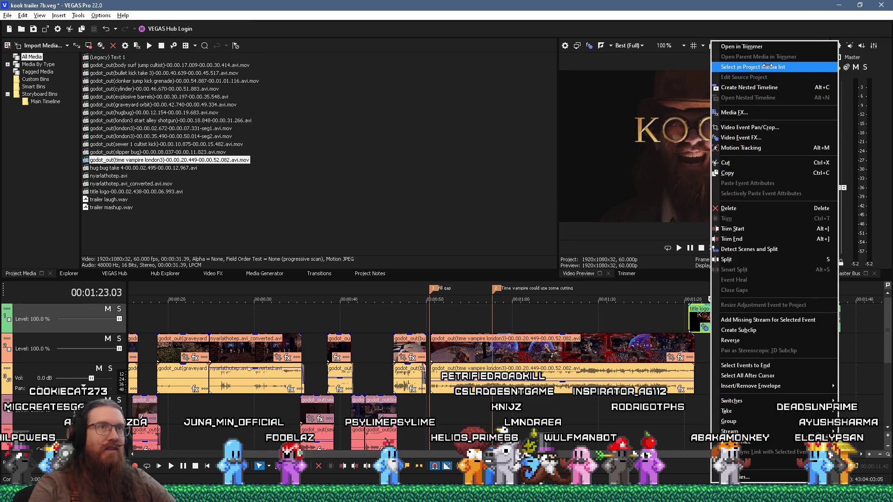
left_click(768, 66)
right_click(172, 193)
left_click(163, 223)
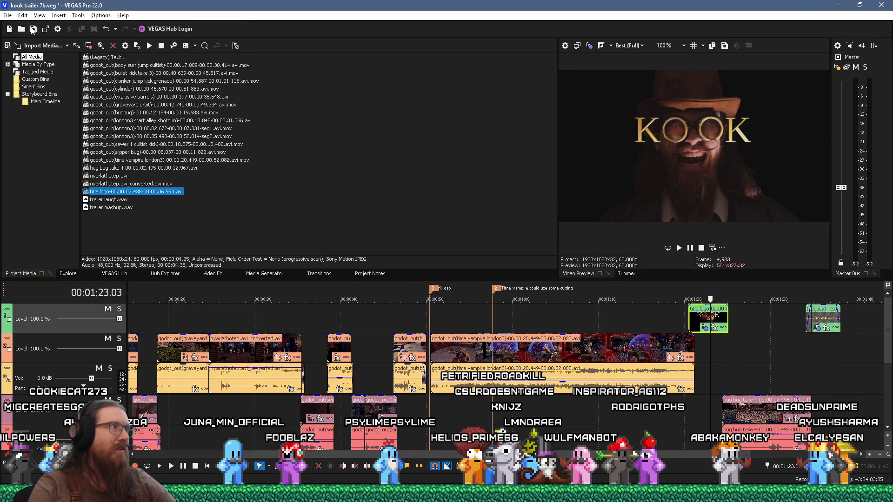
right_click(173, 196)
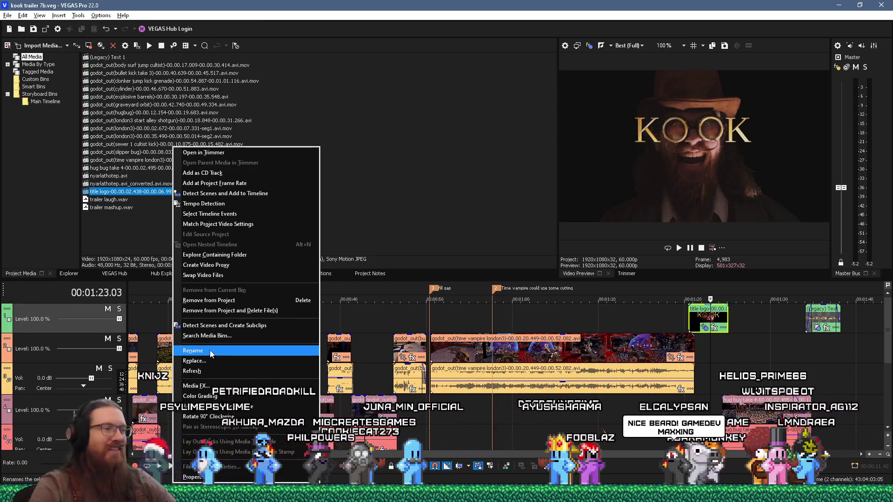
left_click(211, 352)
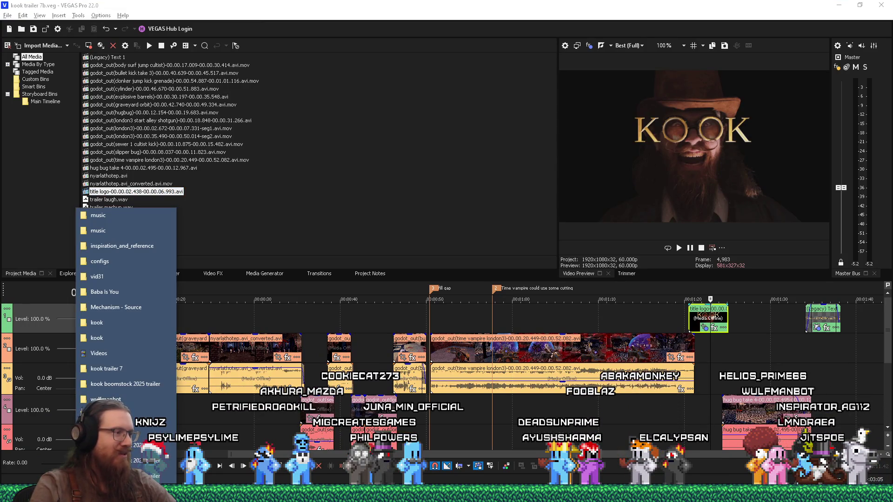
Step: Open e:\projects\kook via the Run prompt and launch the godot_kook_game shortcut
mouse_move(311, 494)
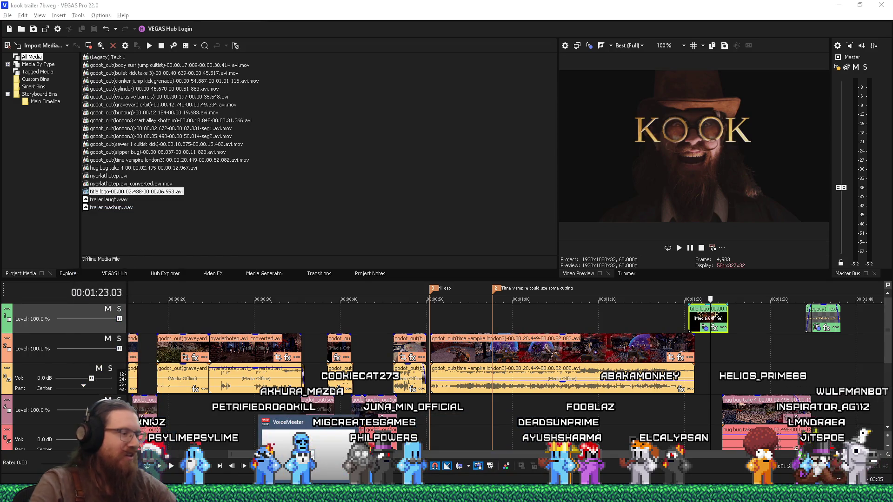
key("super+r")
type("e:\\p")
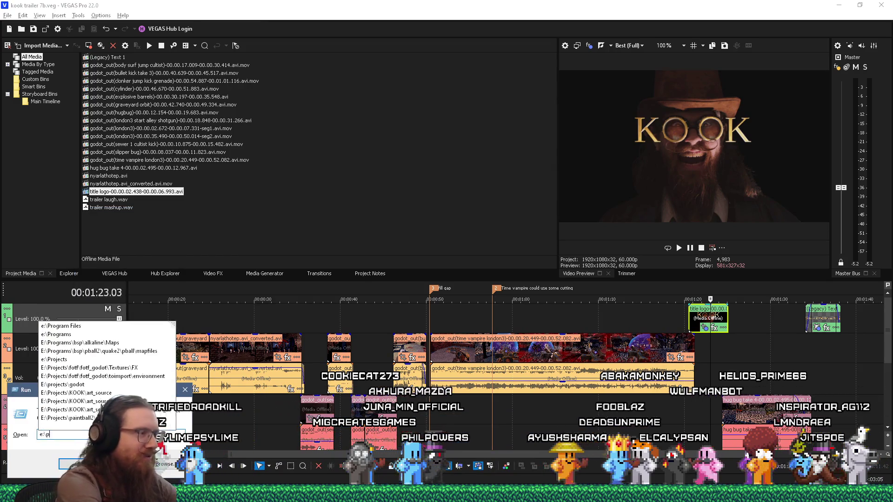
type("rojects\\kook")
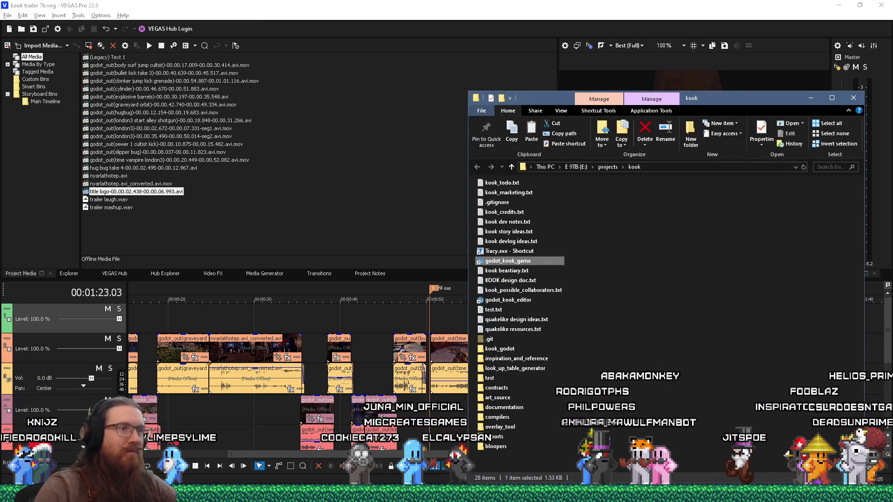
left_click(527, 261)
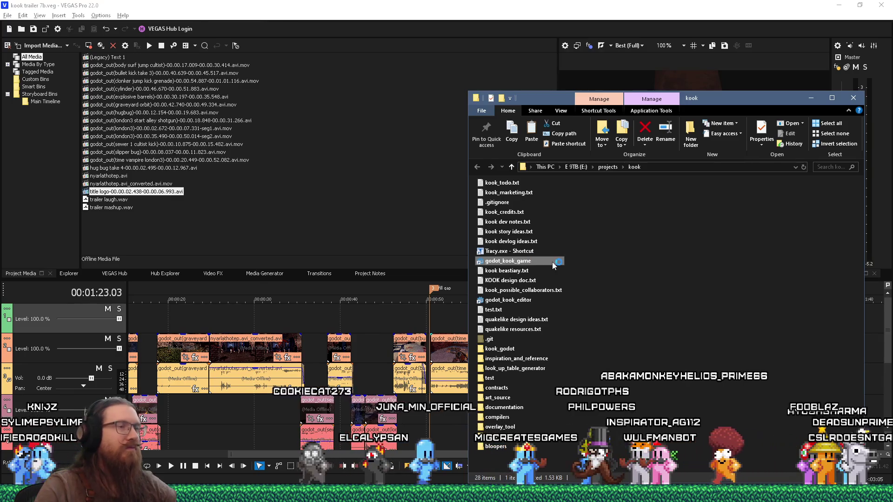
key("Return")
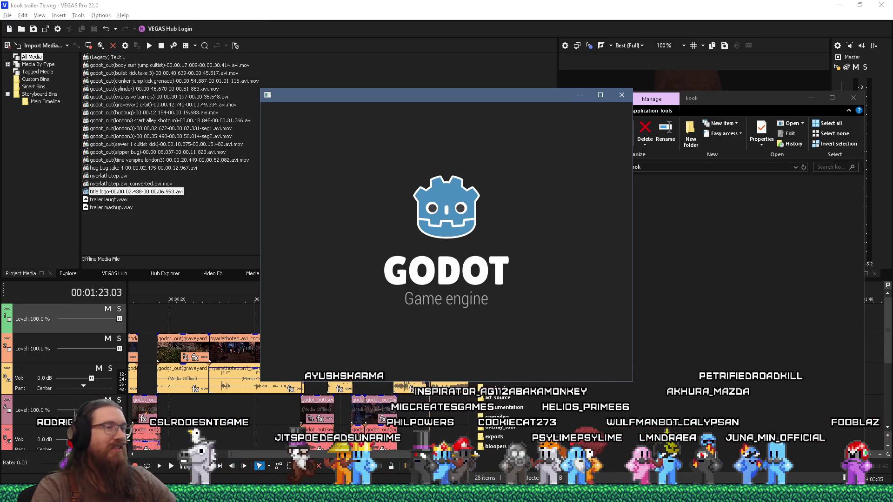
Step: Open Task Manager from the taskbar to check the not-responding Godot Engine process
right_click(623, 494)
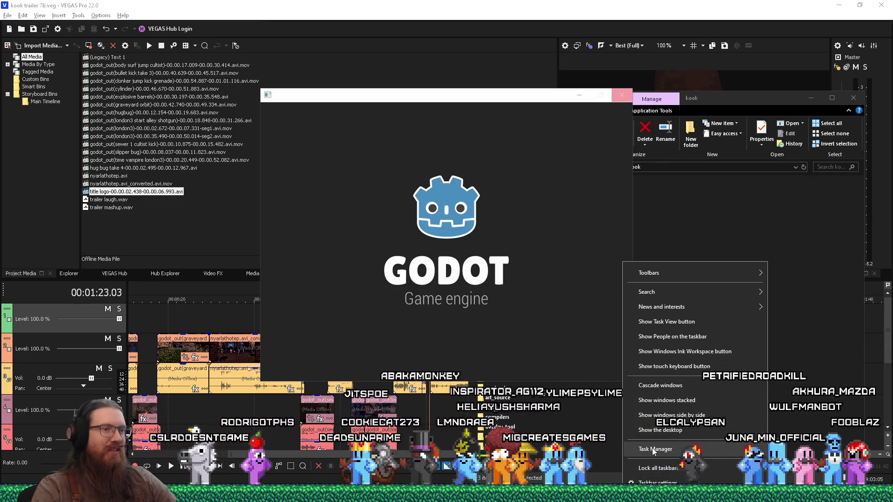
left_click(652, 448)
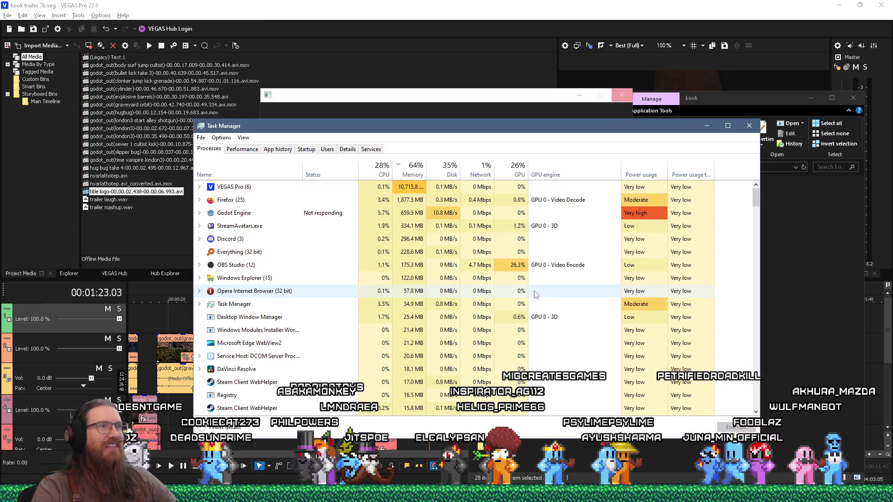
left_click_drag(488, 132, 492, 149)
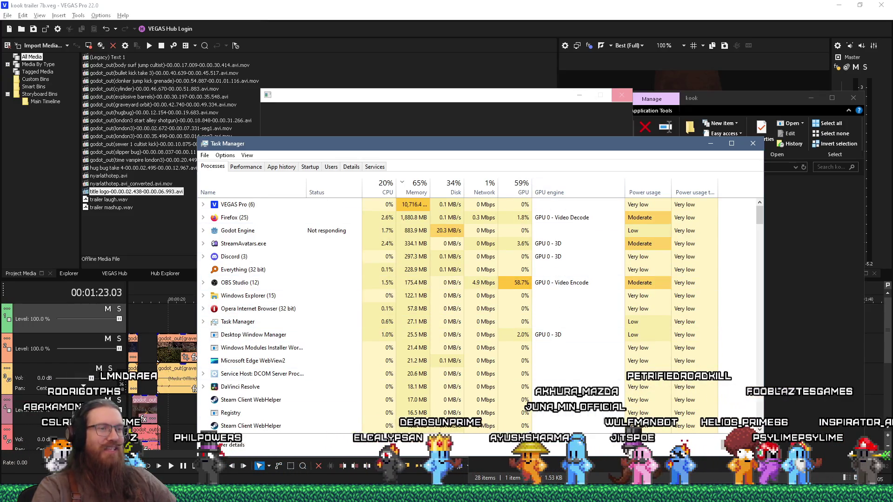
mouse_move(605, 494)
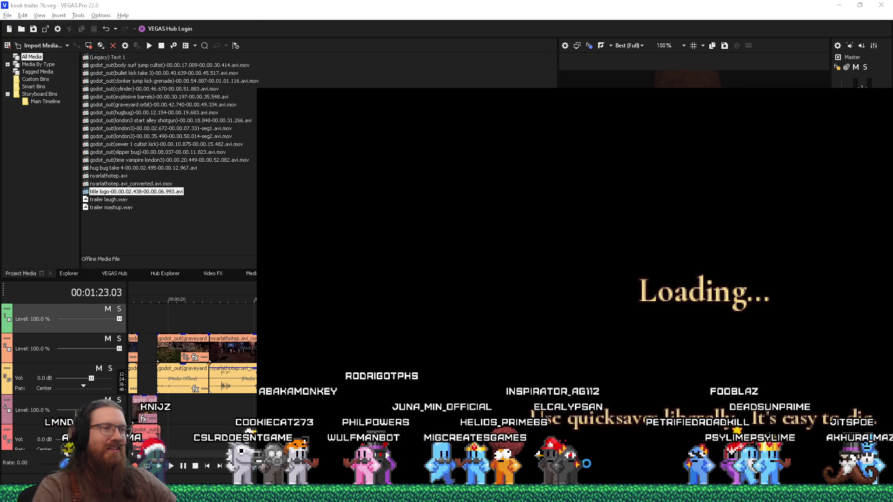
Step: Return to Kook and run 'map dear_escher' in the development console
key("alt+tab")
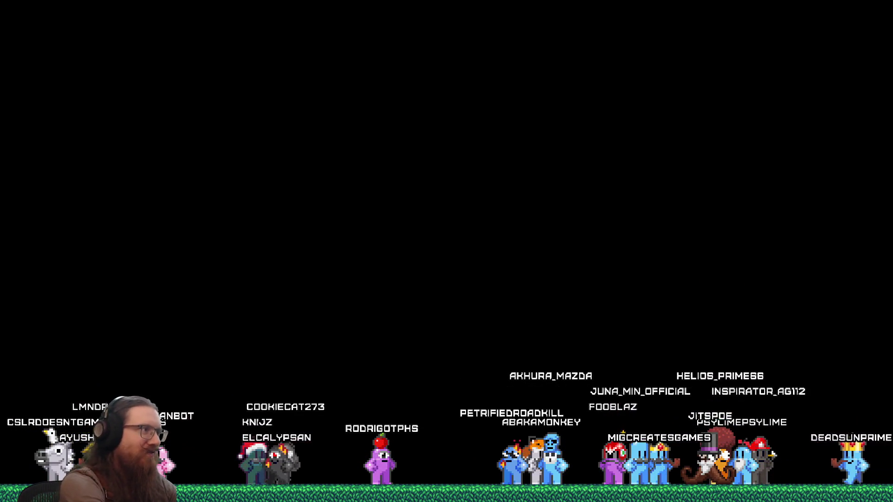
type("map dear_escher")
key("Return")
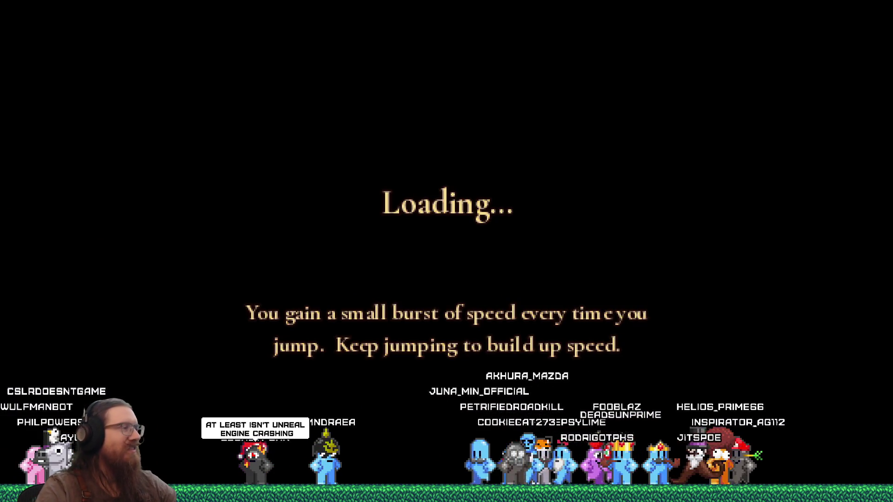
key("grave")
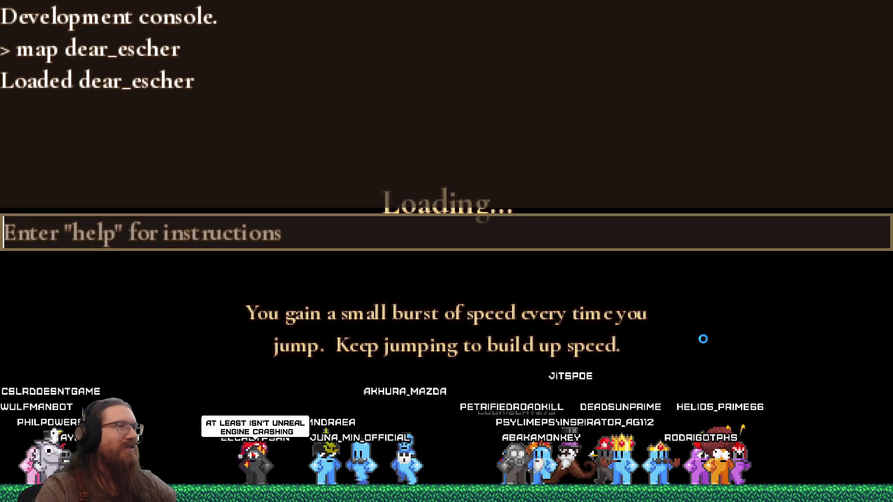